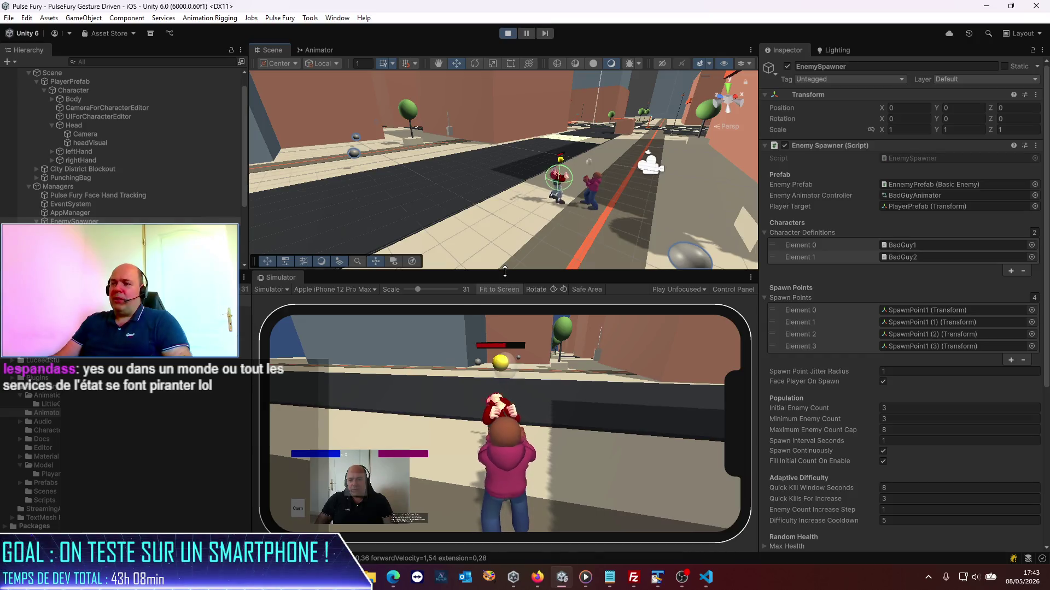
- Drag the Scene/Simulator splitter upward to give the iPhone simulator view more room
drag(503, 272, 504, 235)
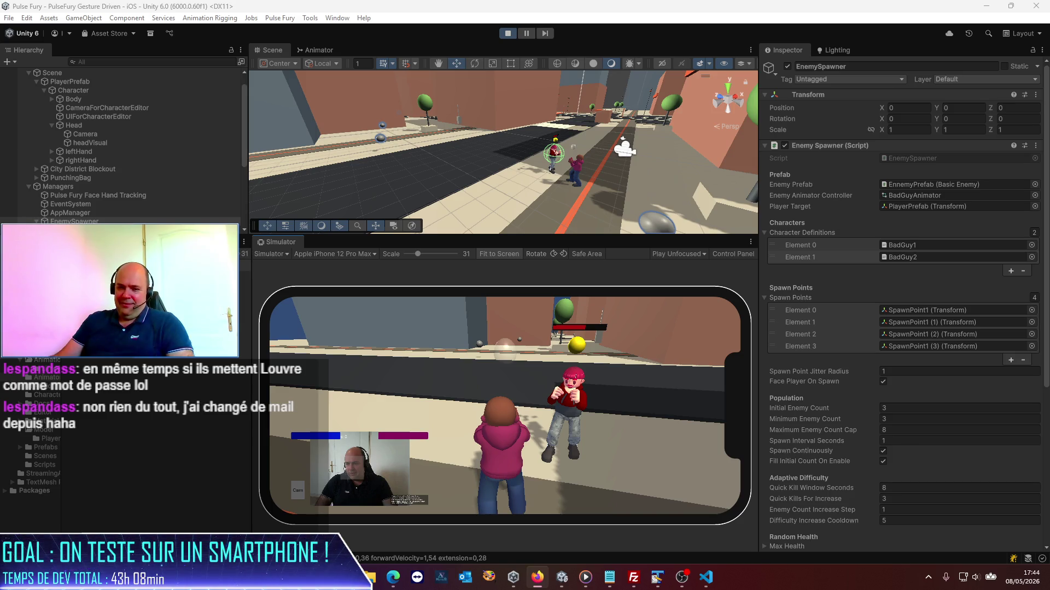
- Toggle the Windows desktop with Win+D, then bring the Unity editor back
key(super+d)
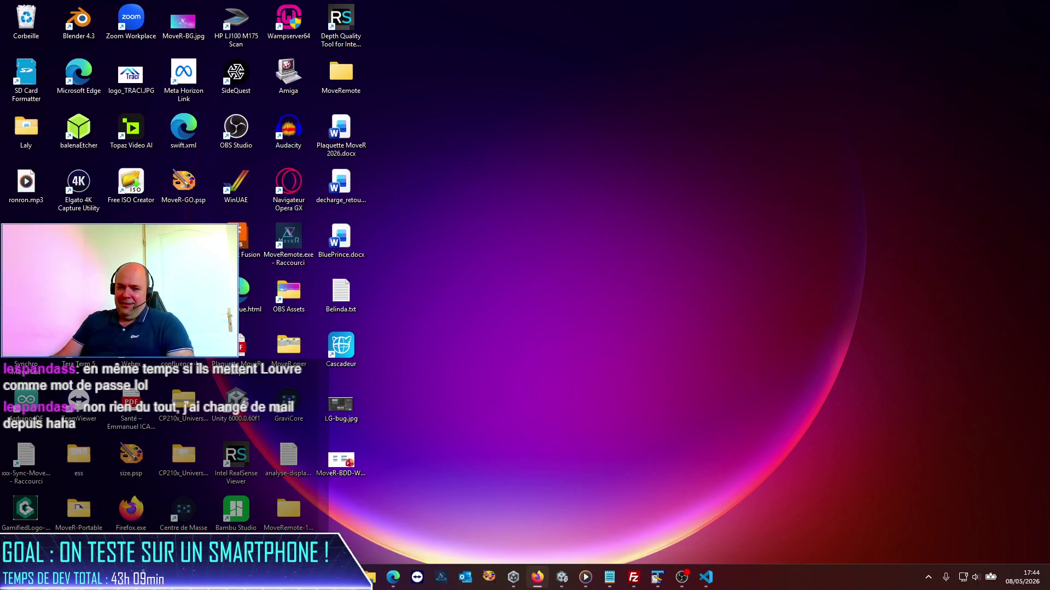
key(super+d)
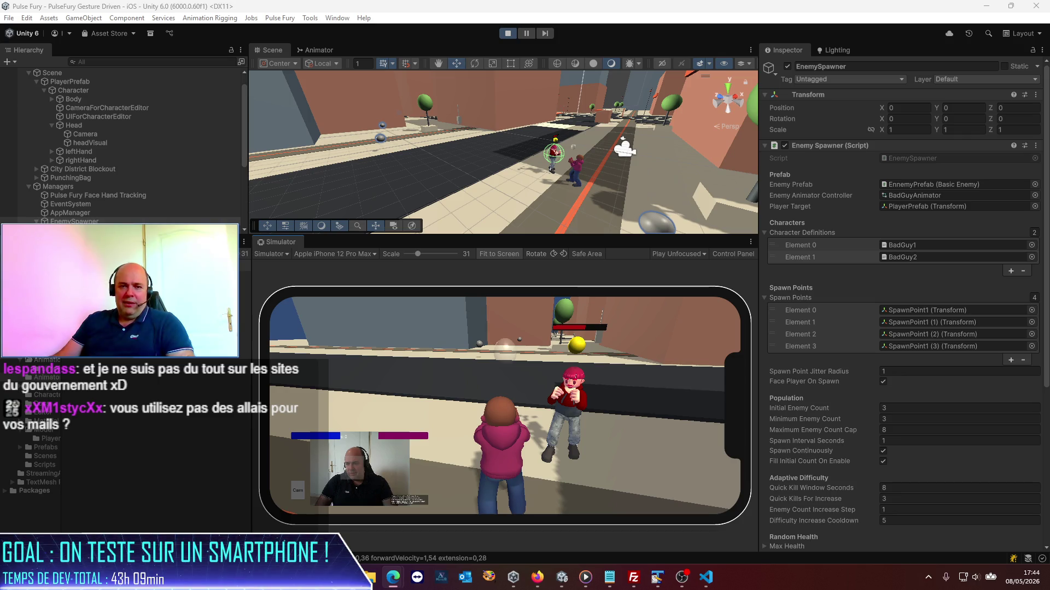
- Bring the France Titres email forward, zoom it to 125% and maximize Edge to read it
key(alt+Tab)
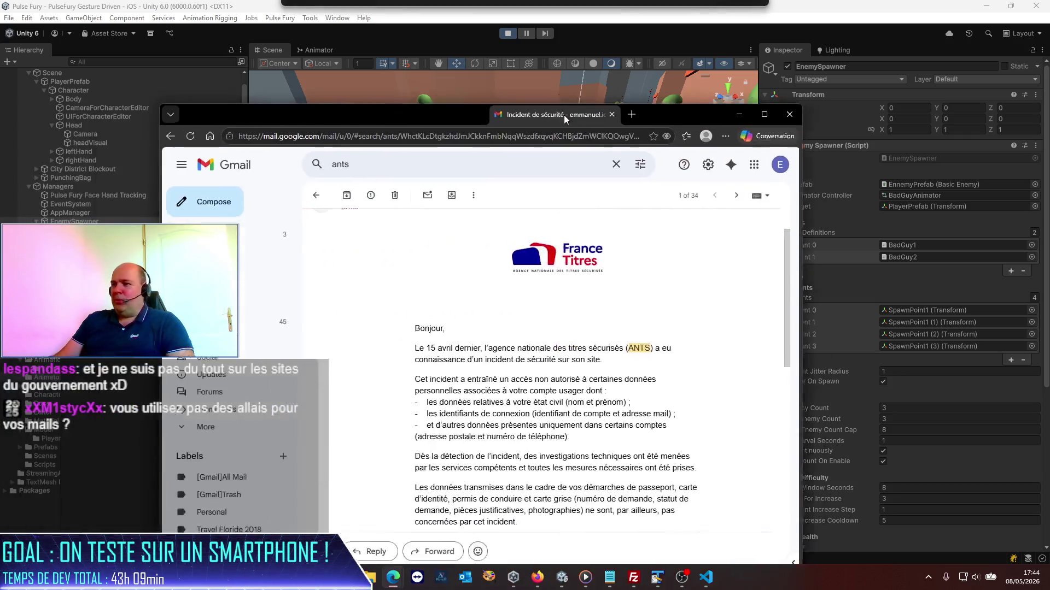
key(ctrl+plus)
key(ctrl+plus)
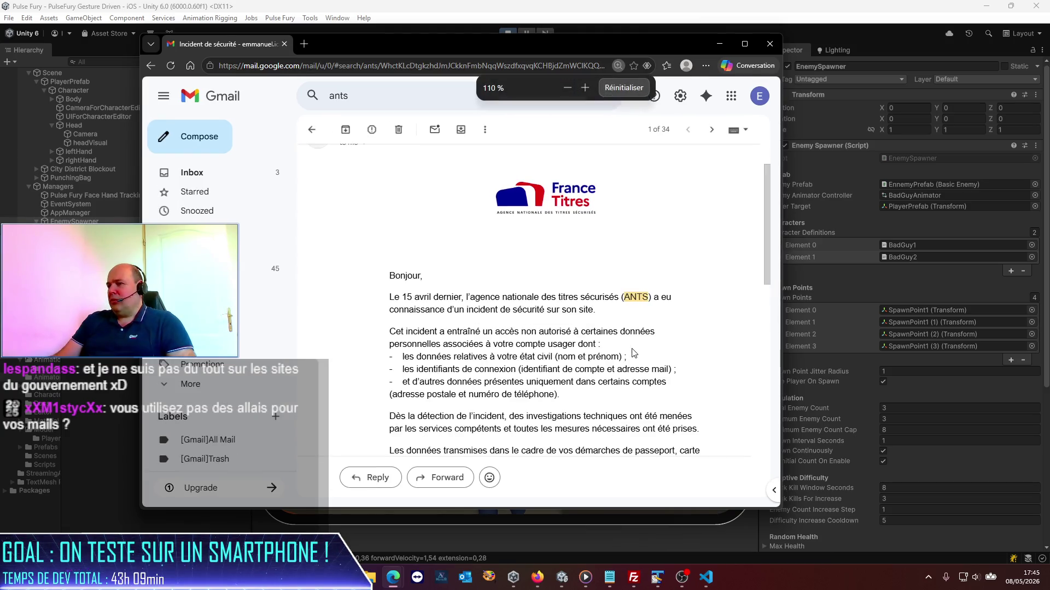
click(744, 44)
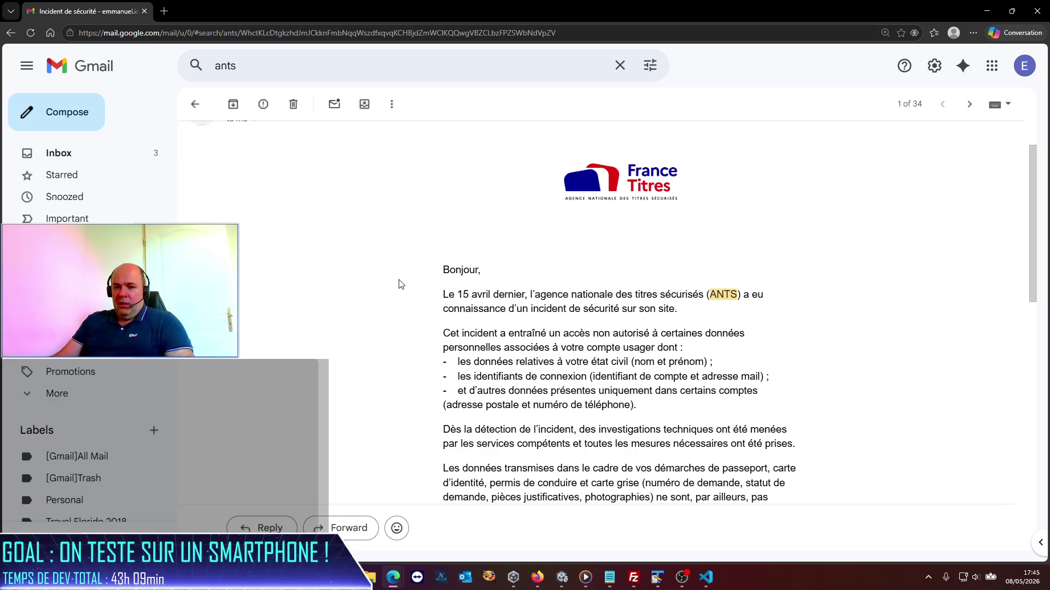
scroll(580, 327, down, 1)
scroll(580, 327, up, 1)
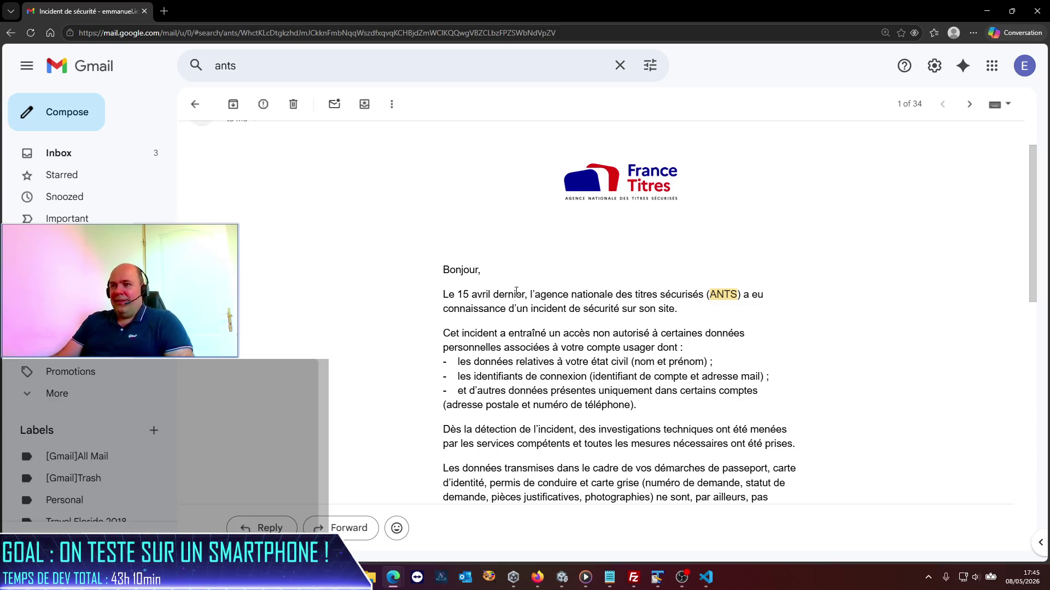
scroll(516, 291, down, 2)
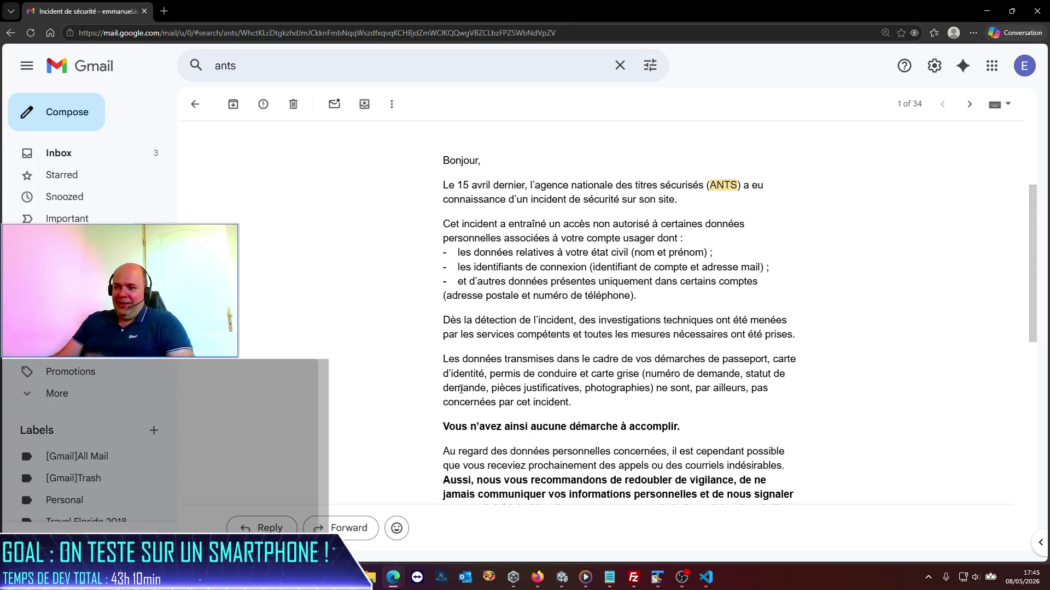
- Highlight the no-action-needed and extra-vigilance sentences, then drag Edge aside to reveal Unity
drag(447, 429, 704, 424)
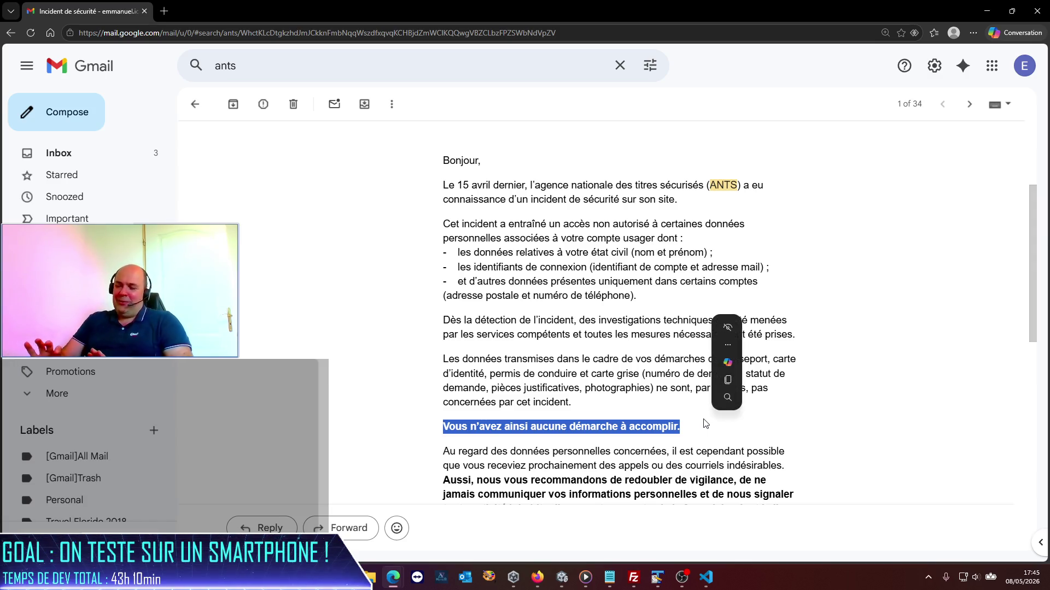
scroll(850, 240, down, 2)
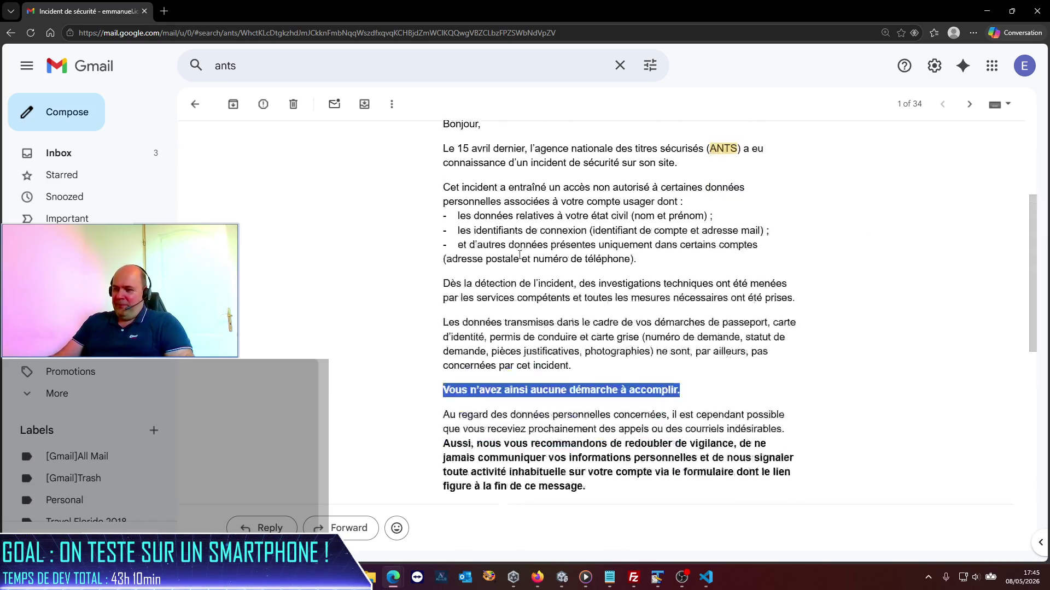
click(440, 378)
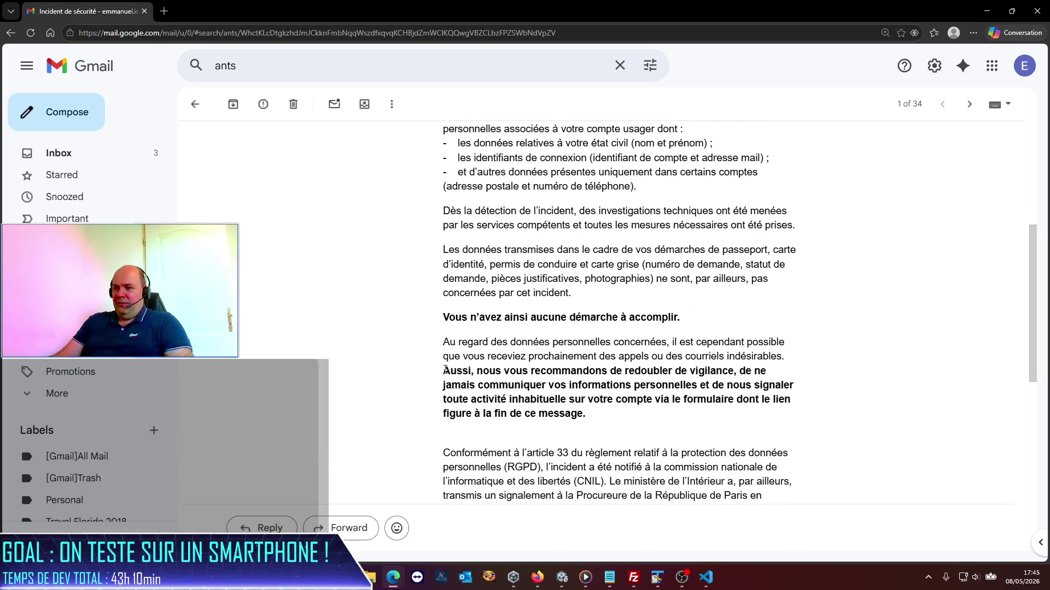
mouse_move(445, 370)
mouse_down()
mouse_move(648, 401)
mouse_move(749, 376)
mouse_up()
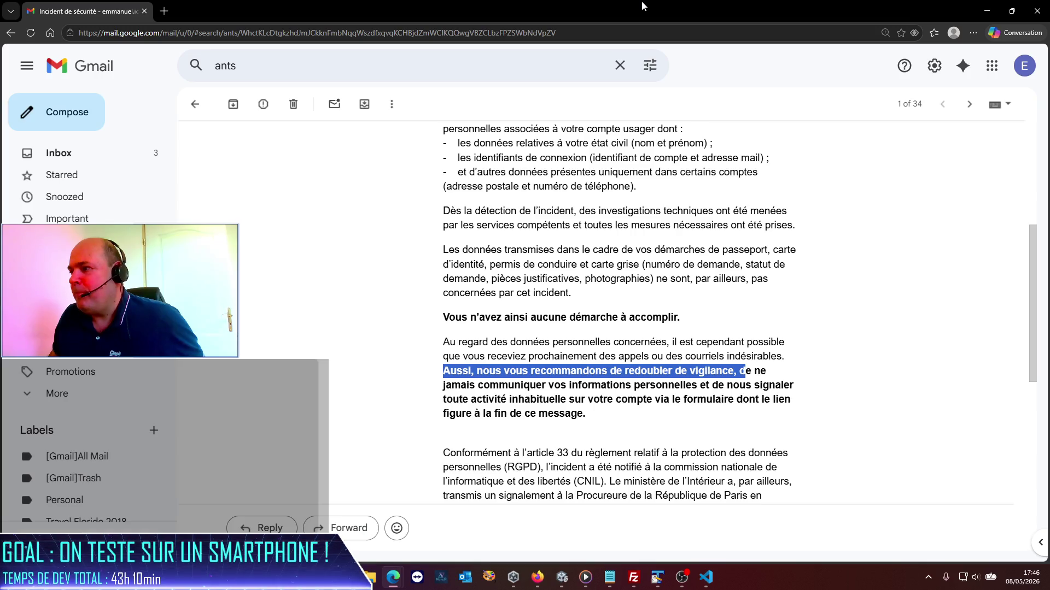
mouse_move(642, 6)
mouse_down()
mouse_move(576, 26)
mouse_move(0, 33)
mouse_up()
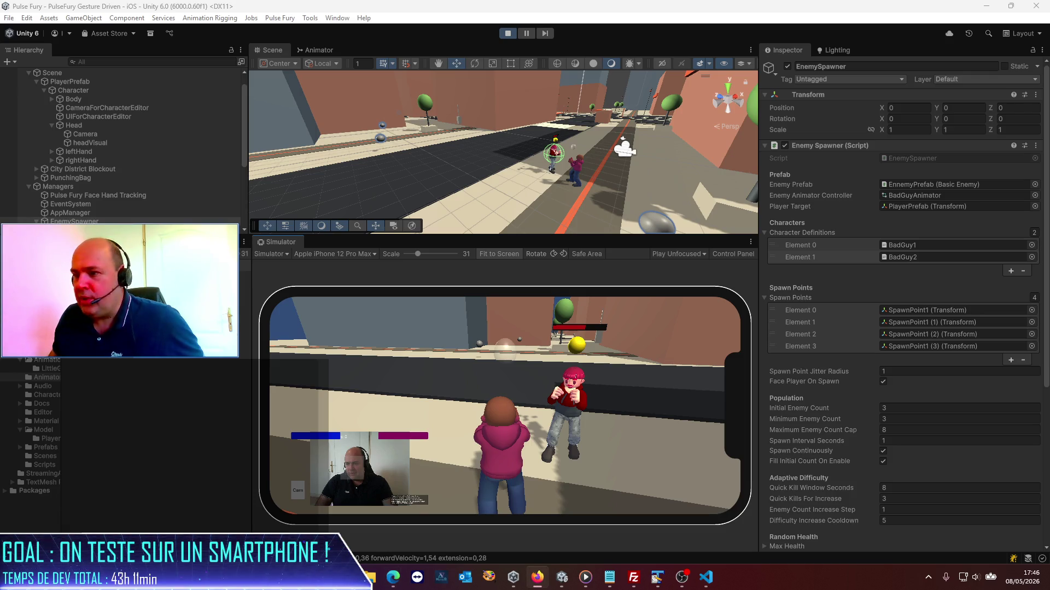
click(667, 477)
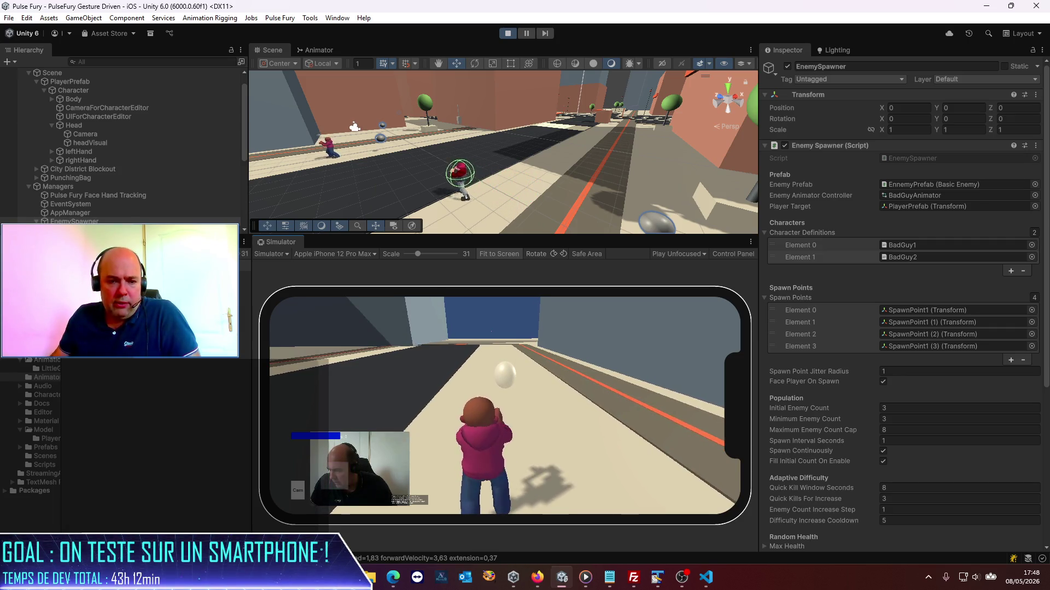
- Minimise all windows with Win+D, then toggle Win+D again to peek and return
key(super+d)
key(super+d)
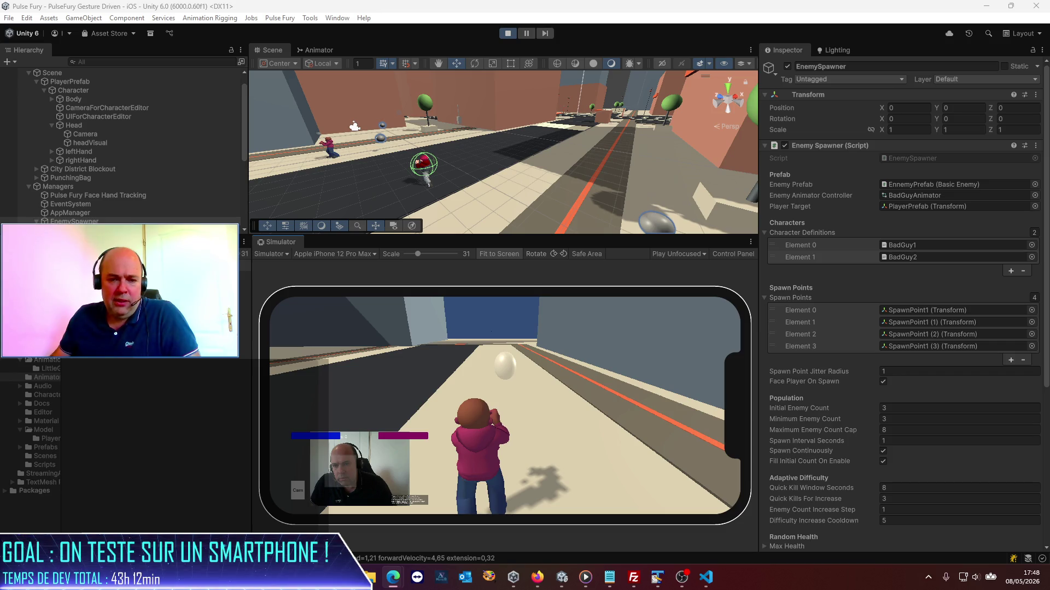
key(super+d)
key(super+d)
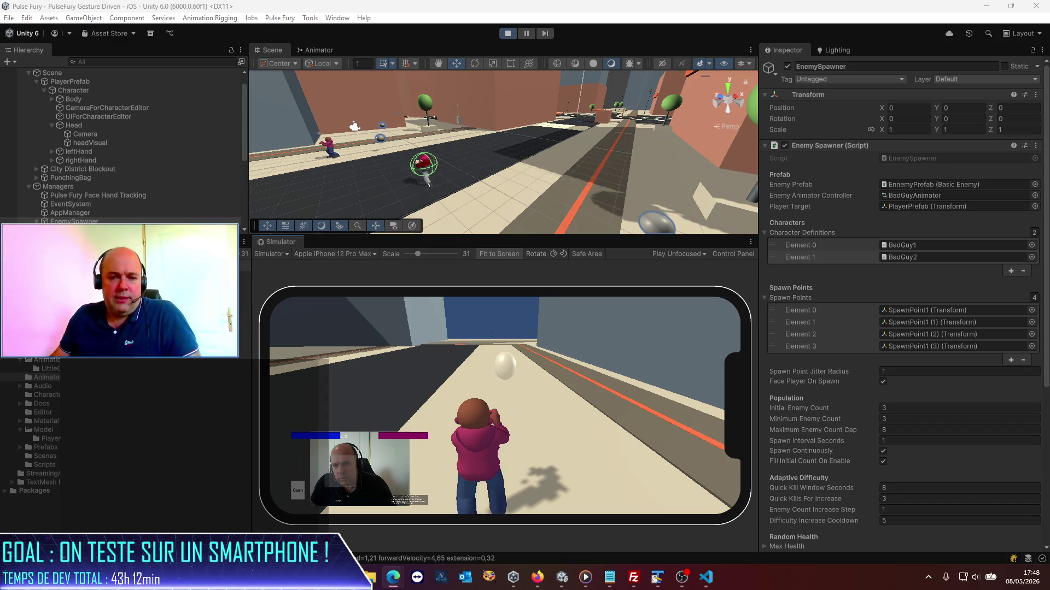
- Restore Unity from the desktop, then bring the RISKINTEL MEDIA YouTube page forward from the taskbar
key(super+d)
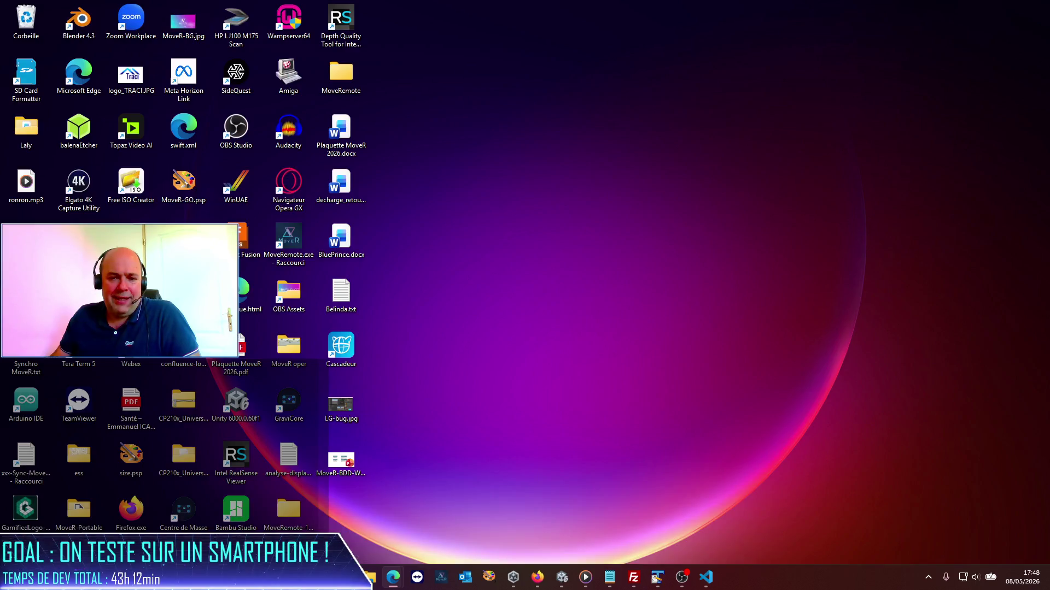
key(super+d)
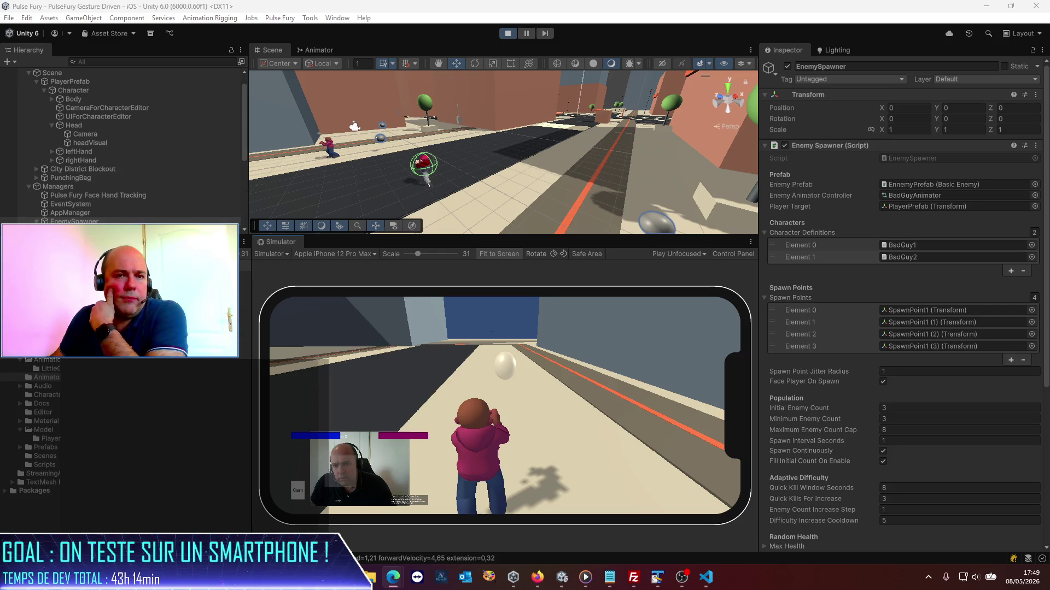
click(393, 577)
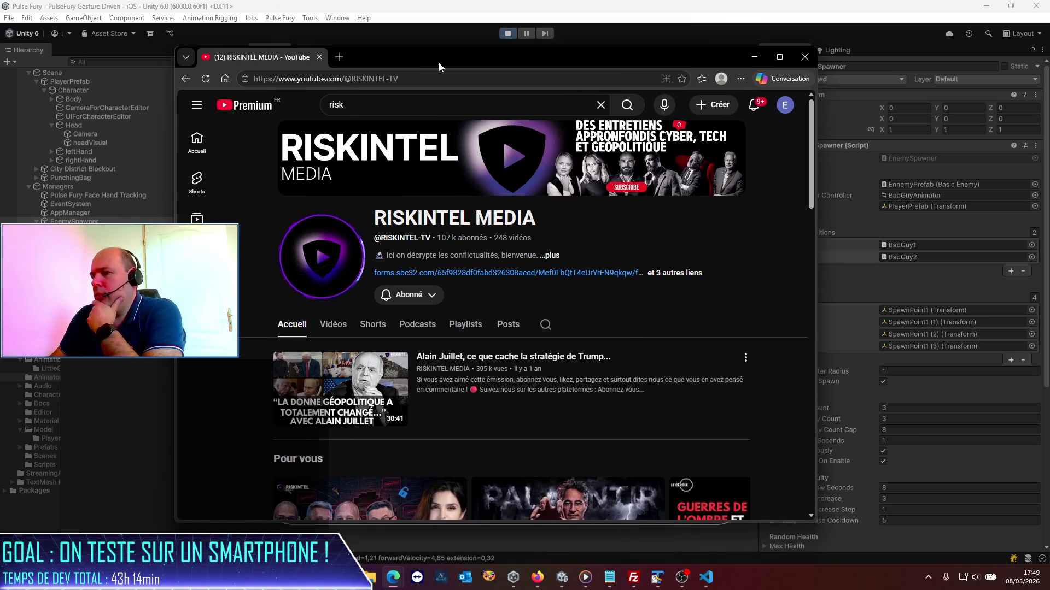
- Maximize and scroll through the YouTube channel page, then minimize Edge with Win+Down
double_click(432, 64)
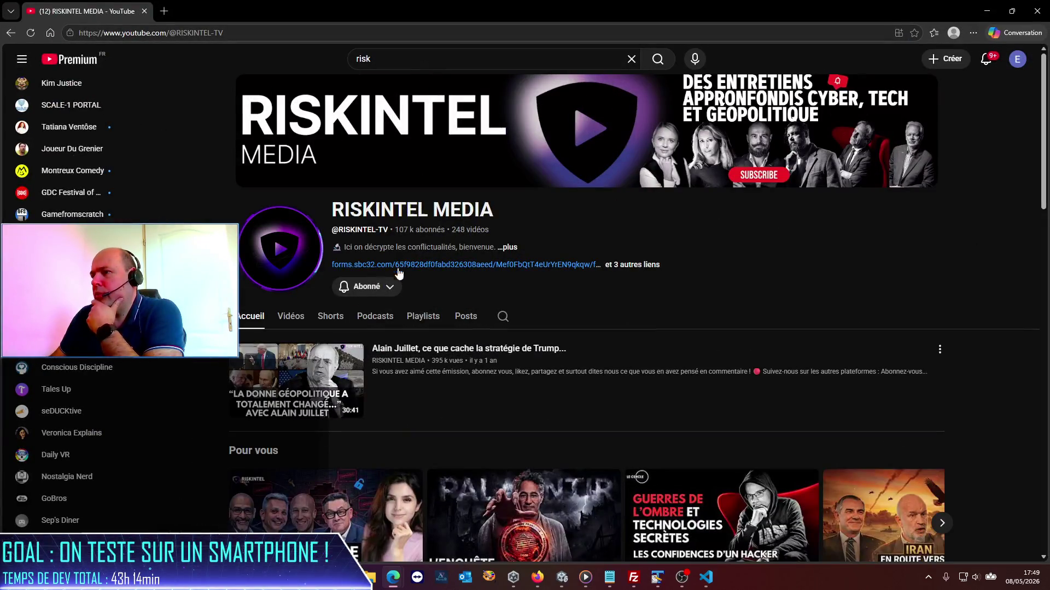
scroll(466, 300, down, 1)
scroll(369, 266, down, 1)
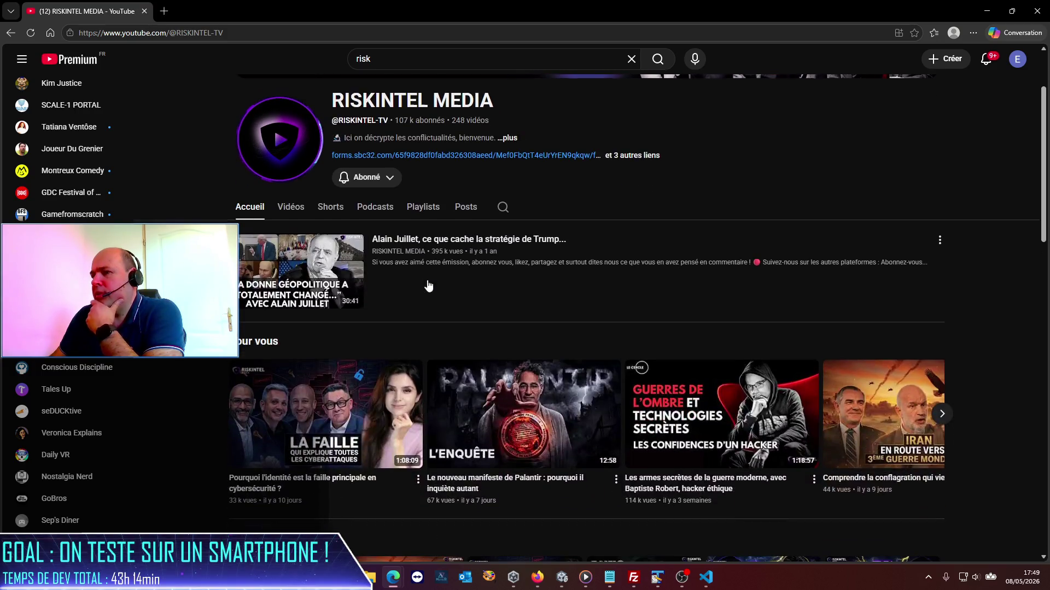
scroll(466, 219, down, 1)
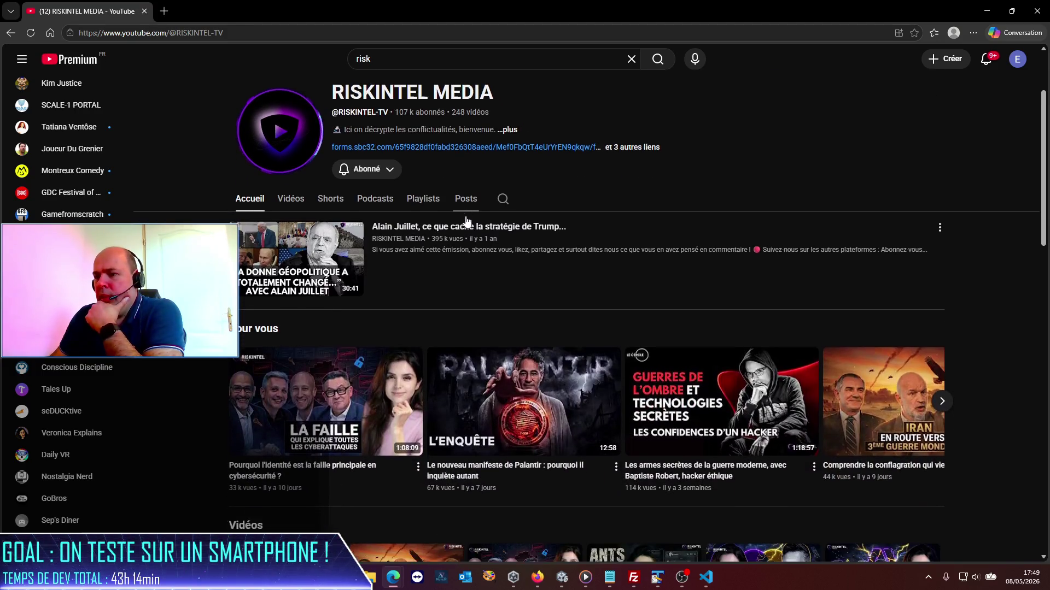
mouse_move(326, 359)
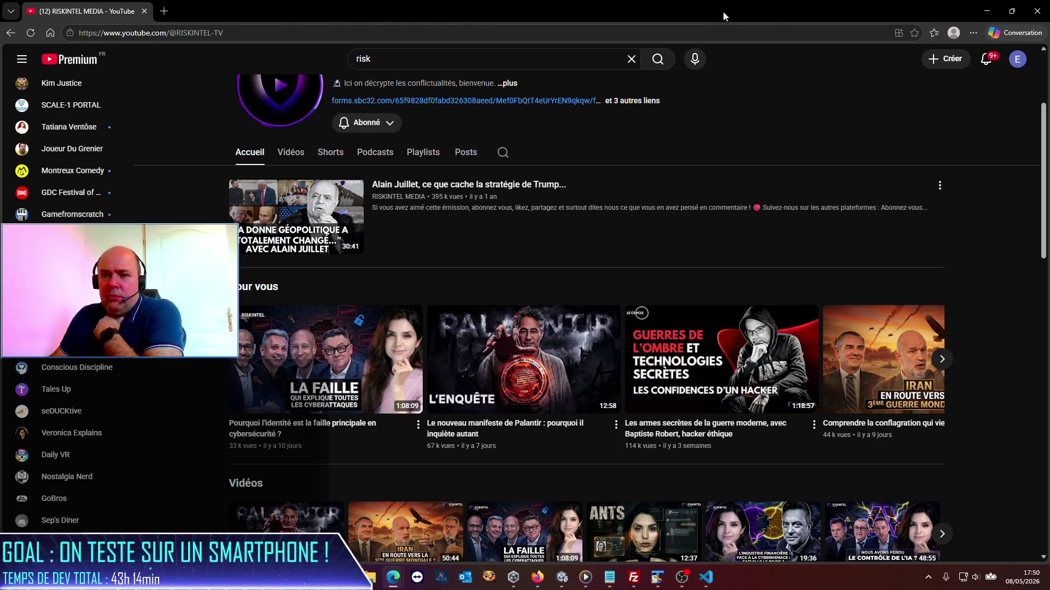
key(super+Down)
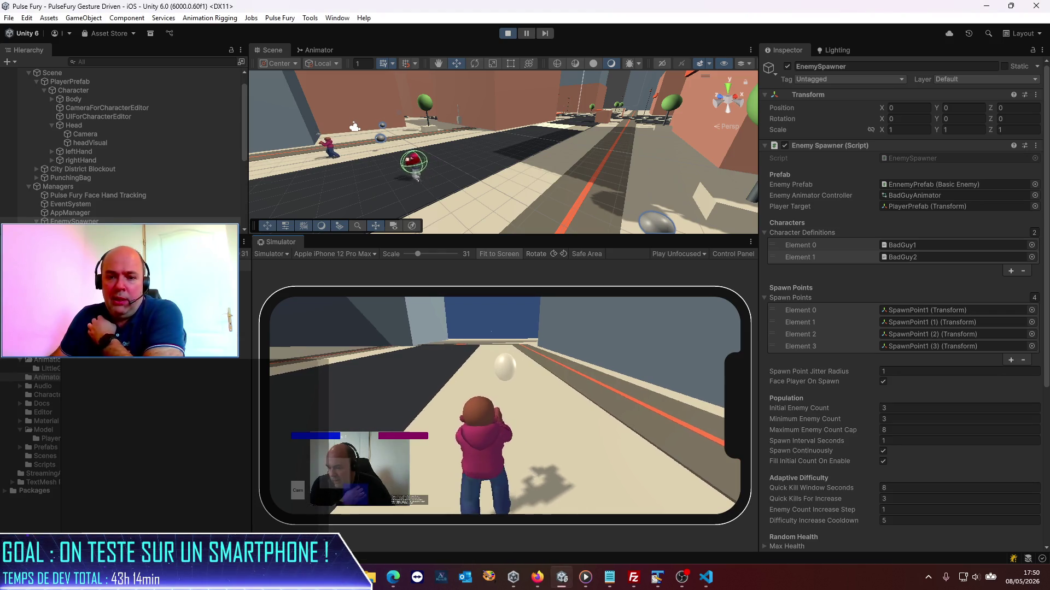
key(alt+Tab)
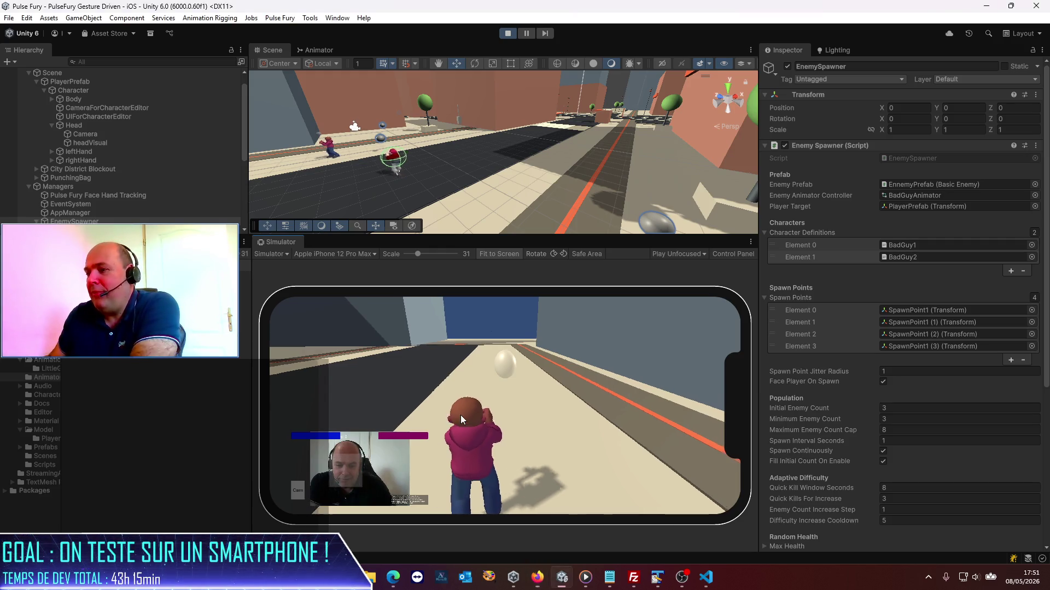
- Focus the Unity editor and orbit the Scene camera to look down the street
click(313, 320)
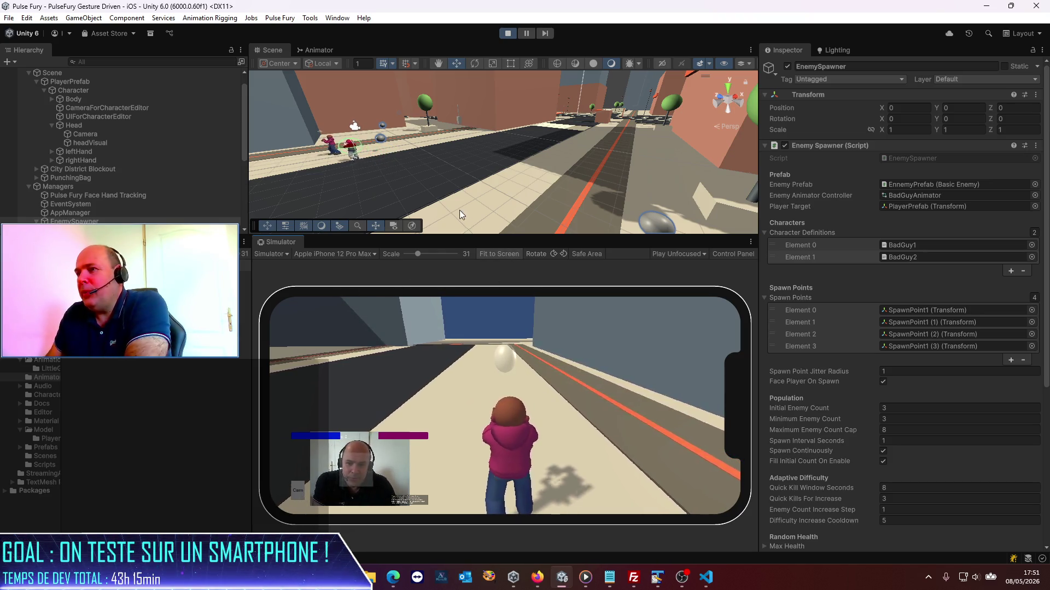
mouse_move(459, 210)
mouse_down()
mouse_move(633, 129)
mouse_move(339, 118)
mouse_move(456, 188)
mouse_move(464, 214)
mouse_up()
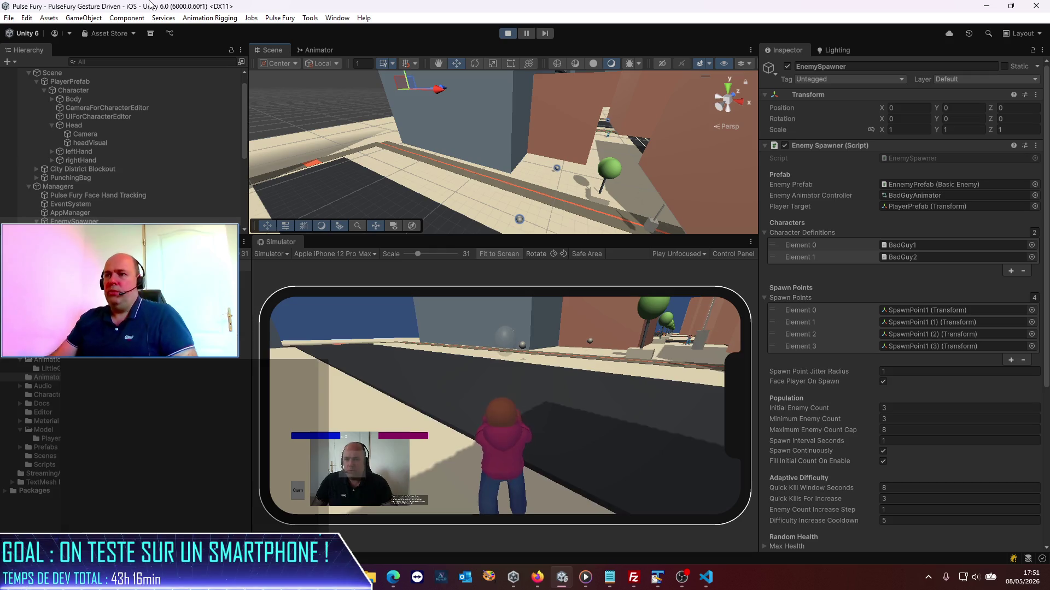
- Select and frame the first EnnemyPrefab(Clone) in the Scene view, then stop play mode
scroll(93, 132, down, 5)
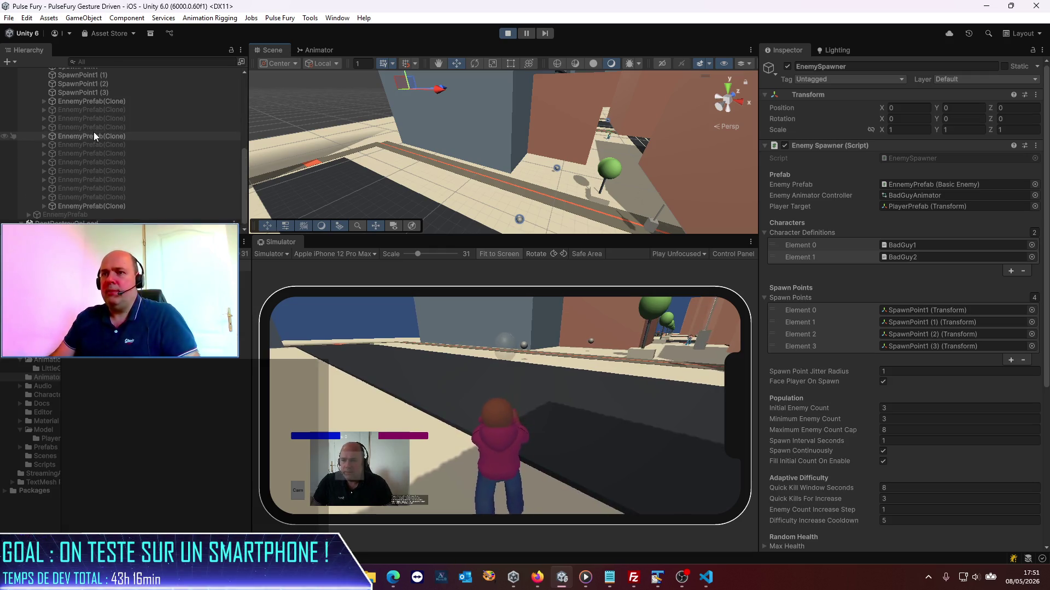
click(91, 103)
double_click(91, 103)
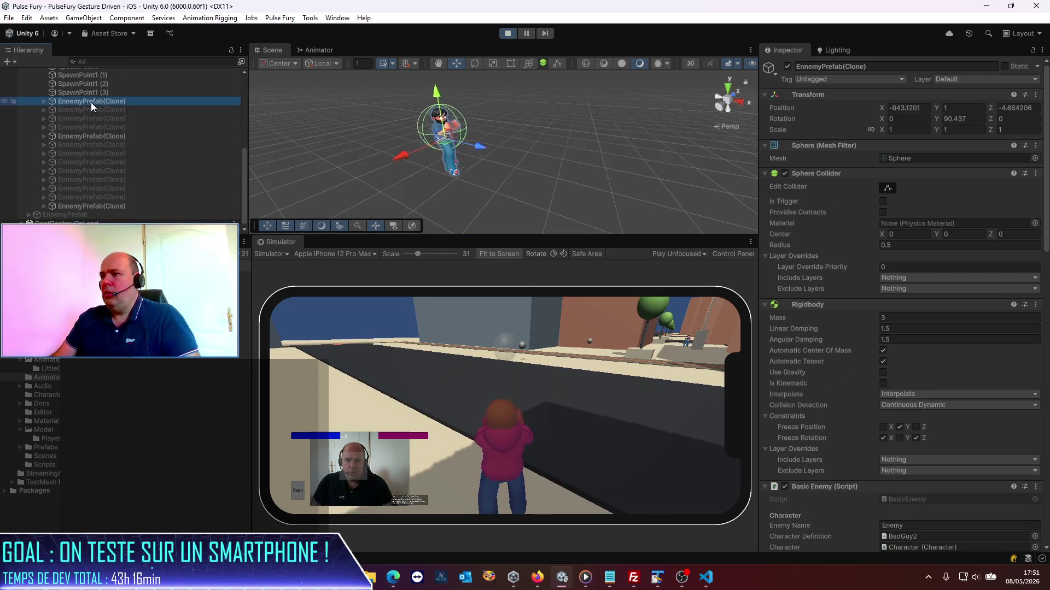
click(509, 35)
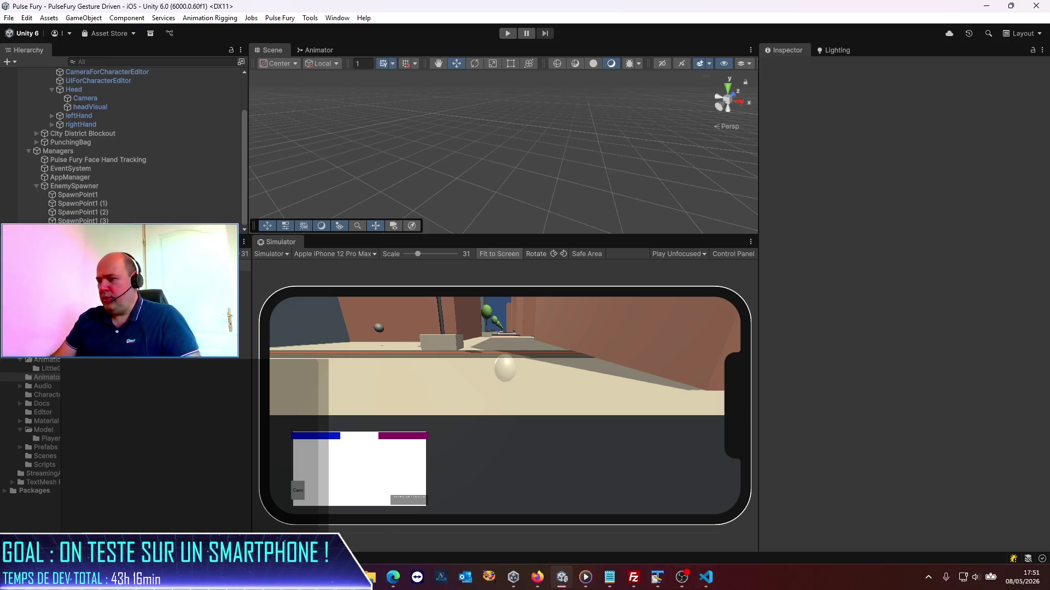
- In the Codex chat, type a French request: fleeing enemies stop at a safe distance yet stay visible
click(706, 577)
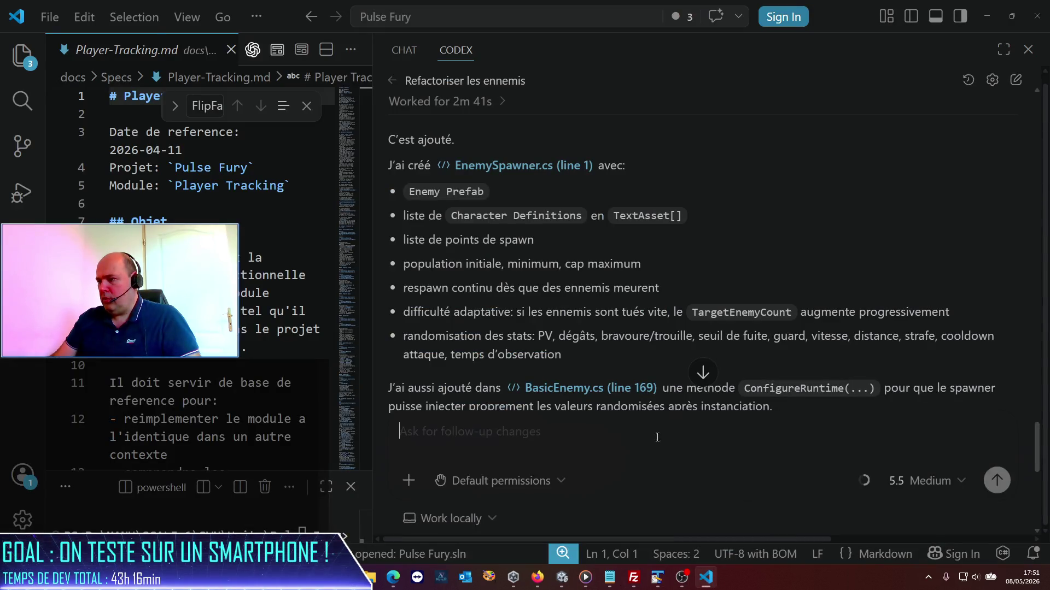
click(703, 372)
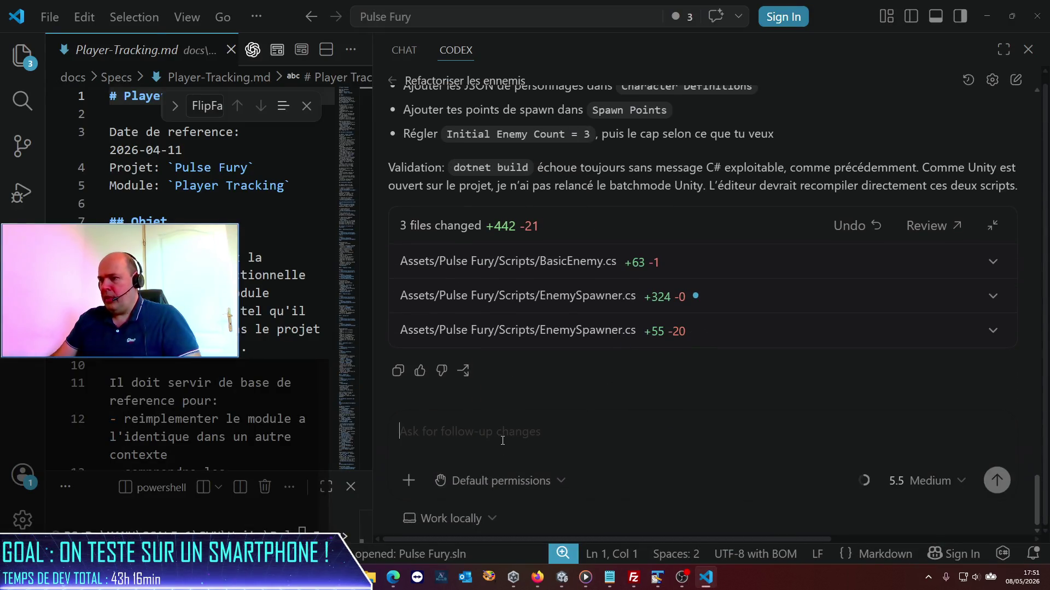
text(Ok c'es)
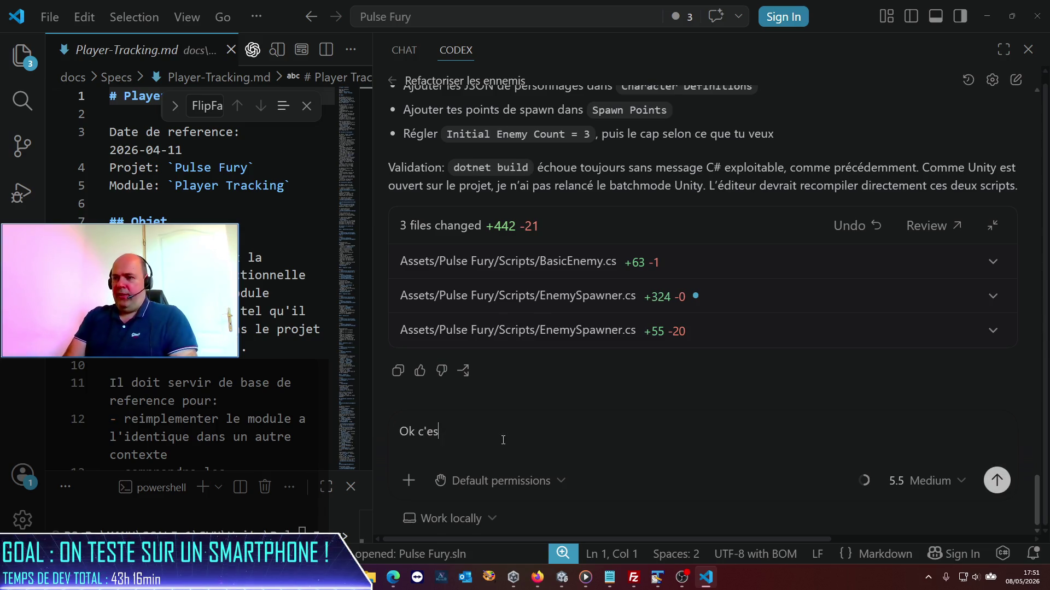
text(t parfait ! )
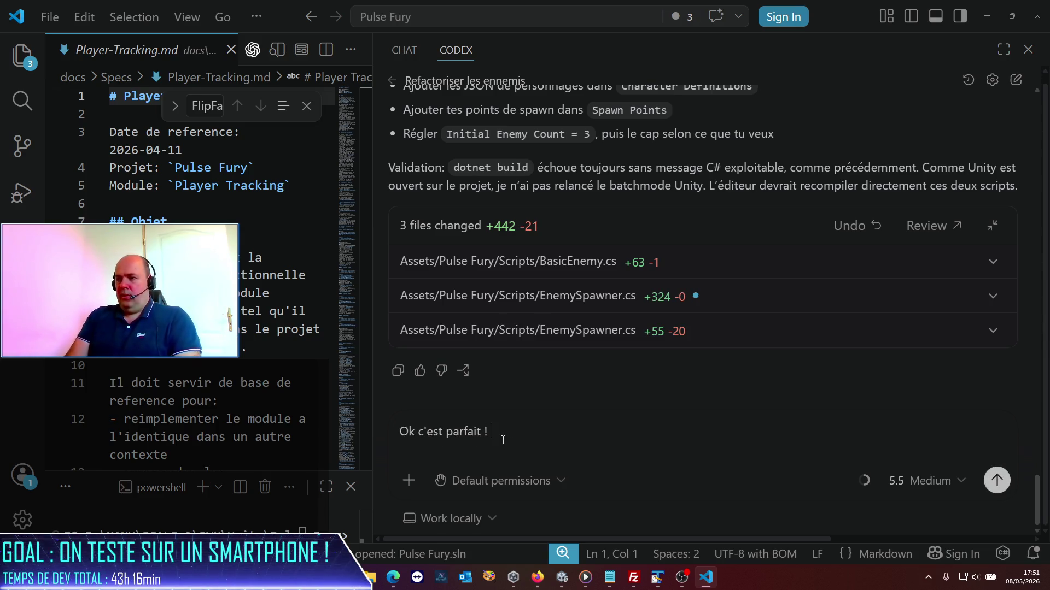
text(Concernant le co)
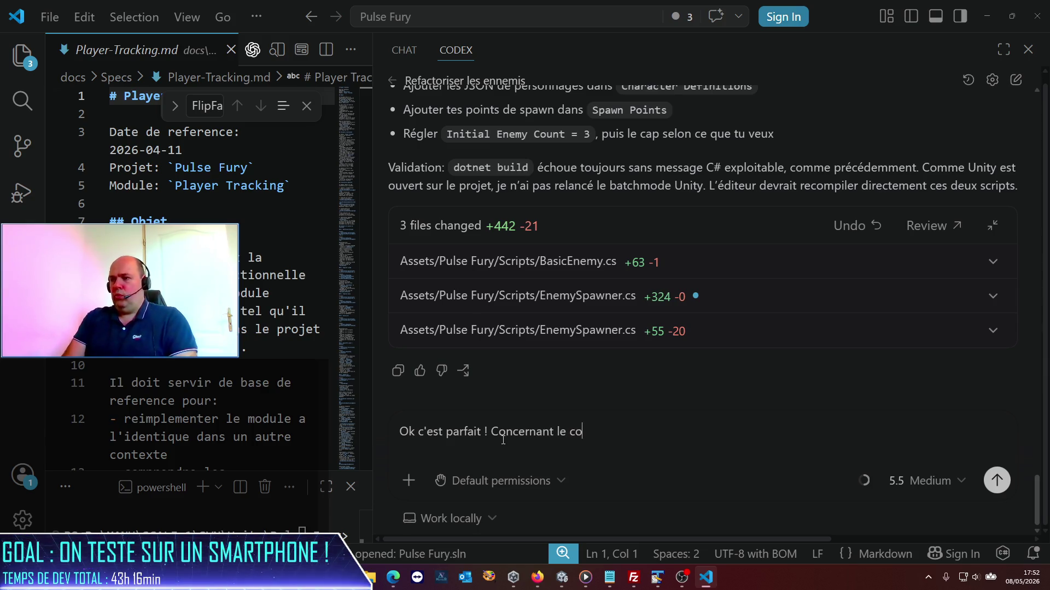
text(mporte)
key(BackSpace)
key(BackSpace)
text(ortement )
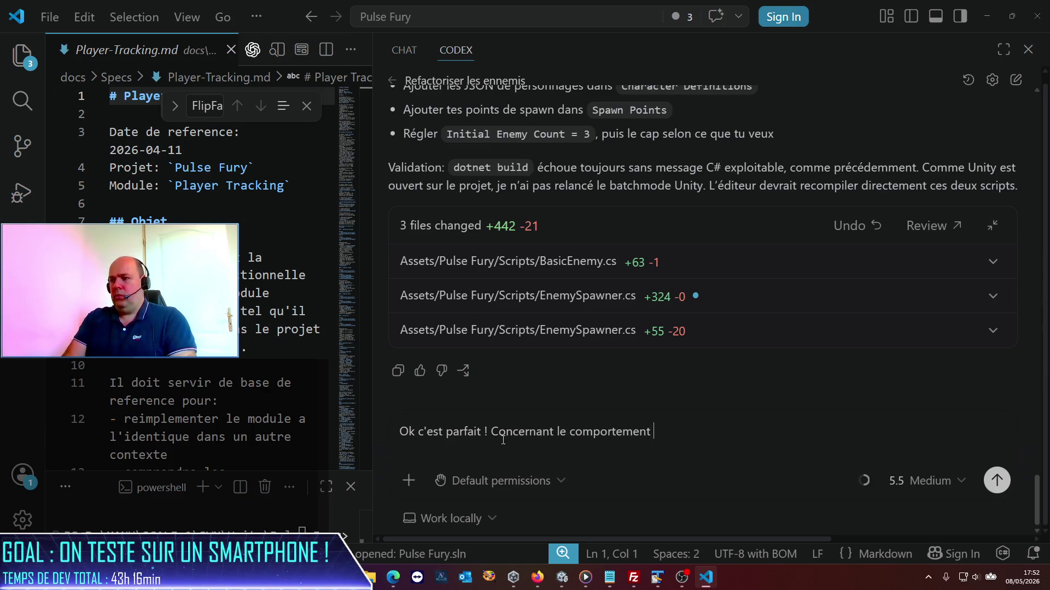
text(des ennemis, j')
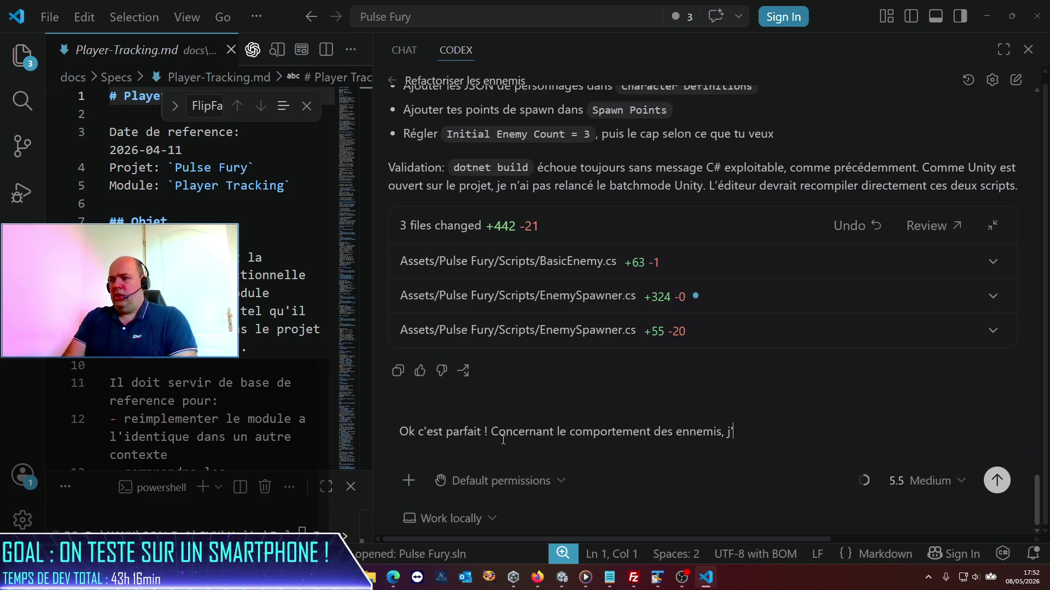
text(ai un soucis avecd)
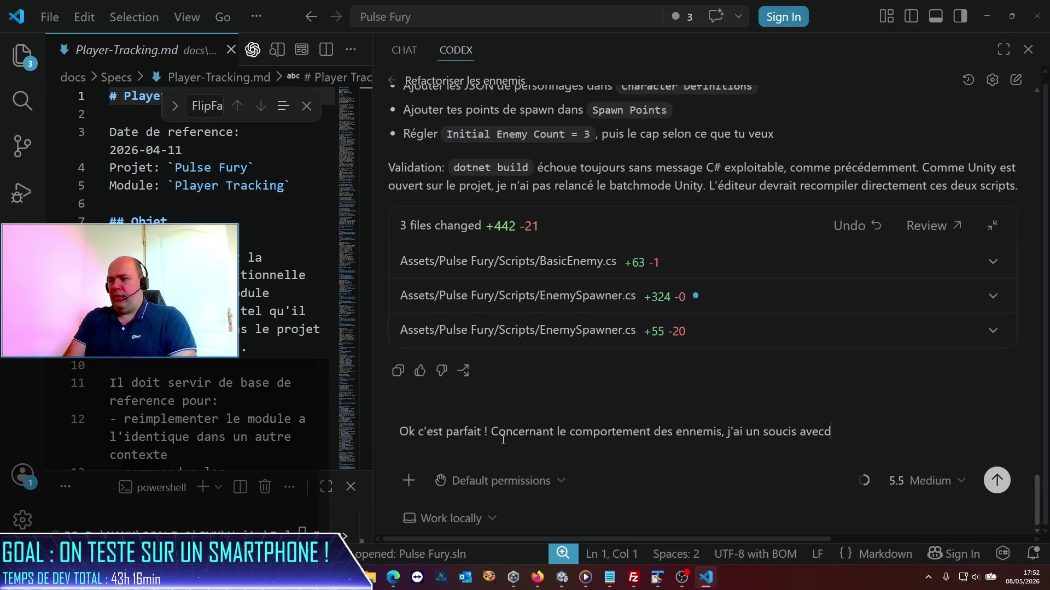
key(BackSpace)
text(ceux qui )
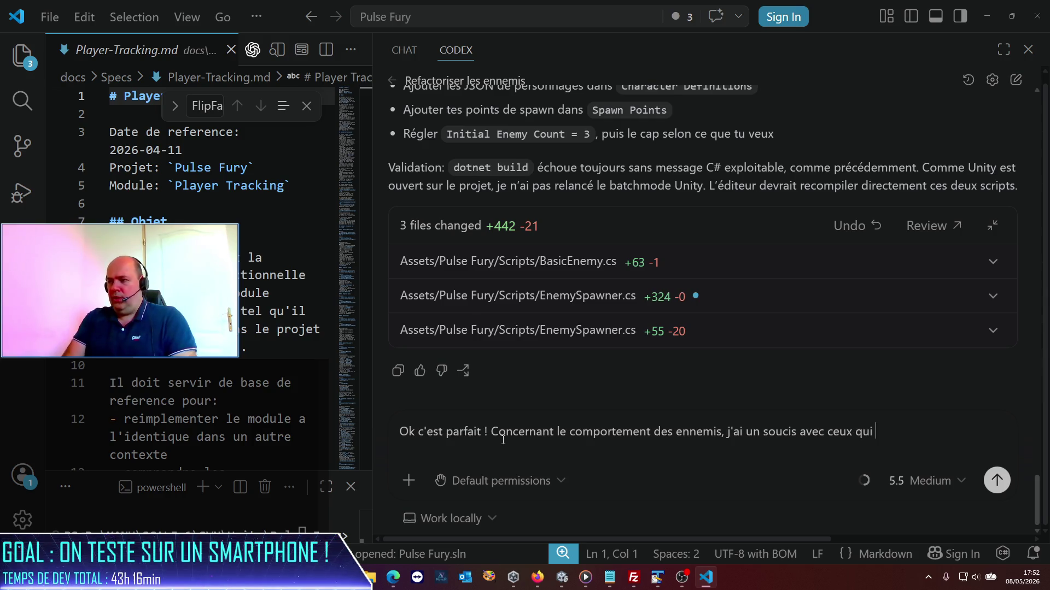
text(ern)
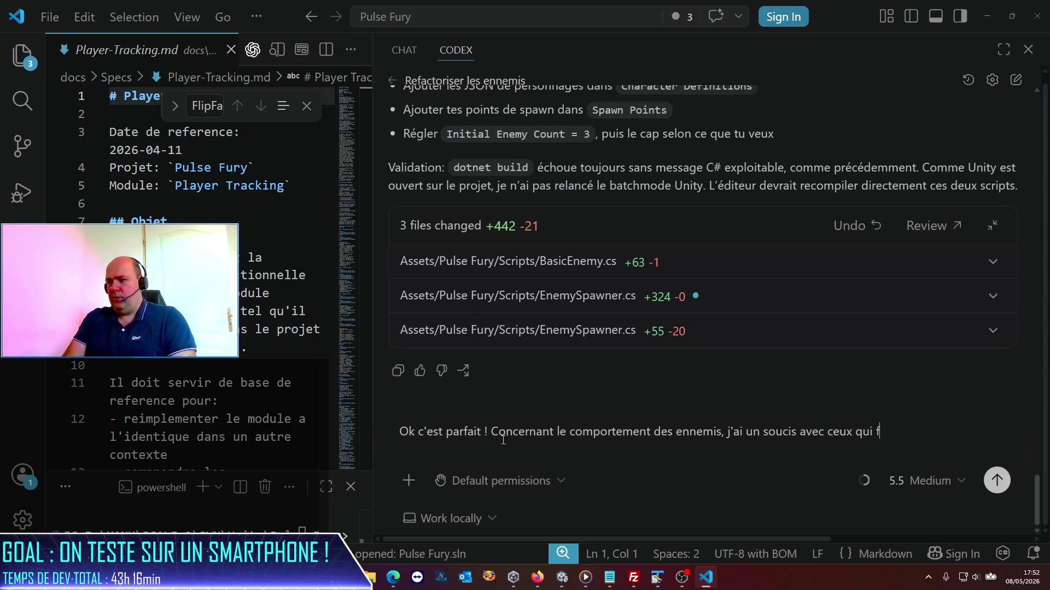
text(fuient : ils s)
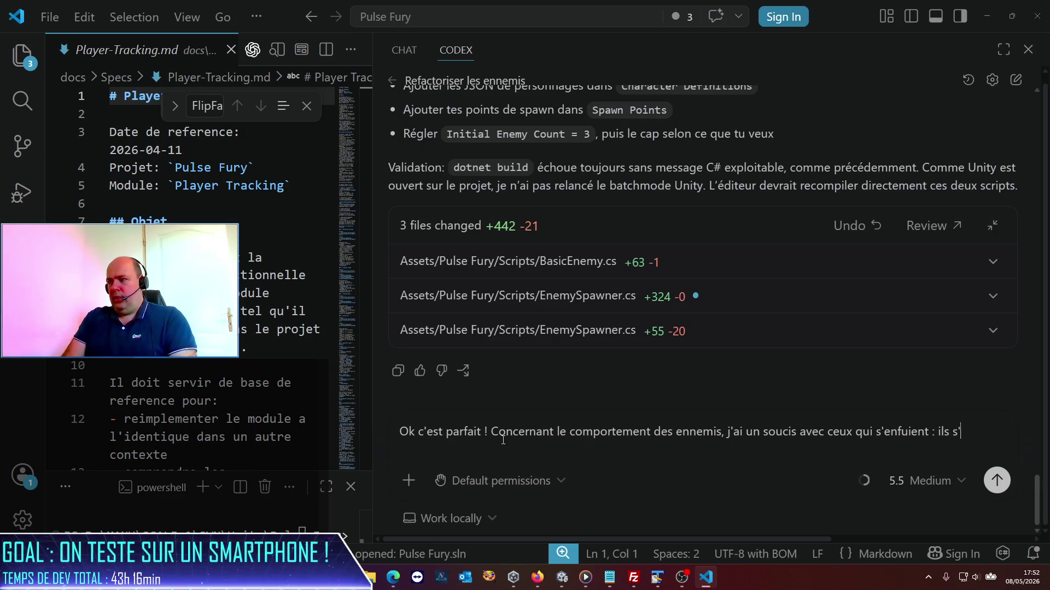
text(enfuit)
text(ent à l'infini !)
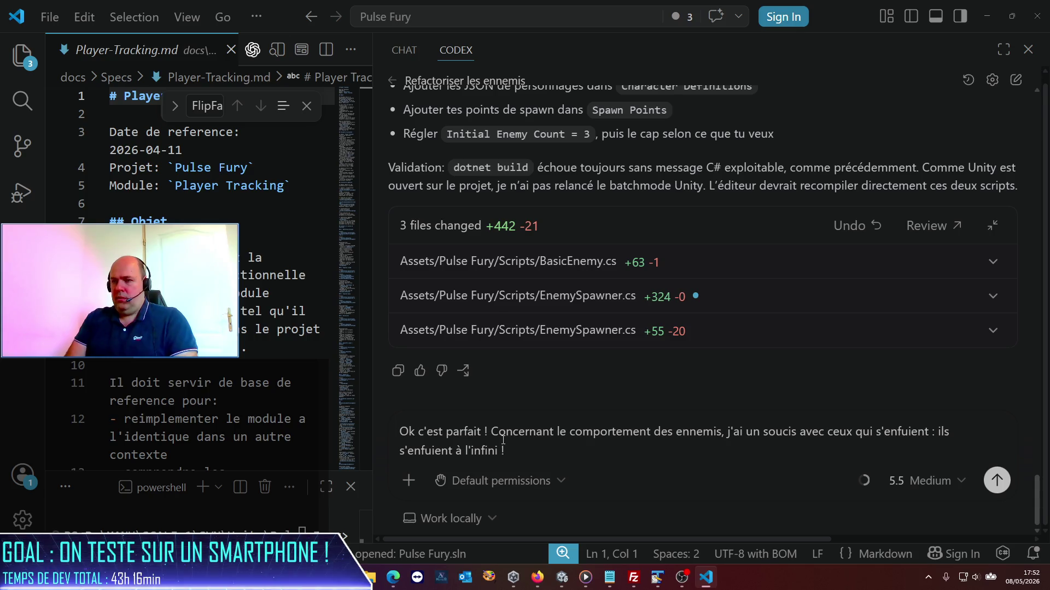
text( S)
text(TP b)
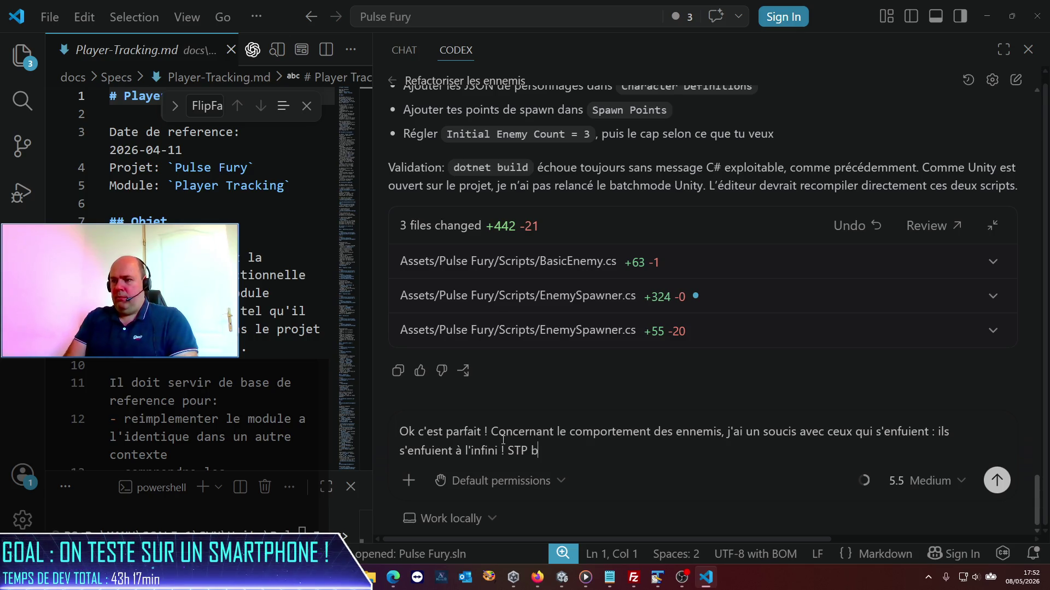
text(loque leur dépla)
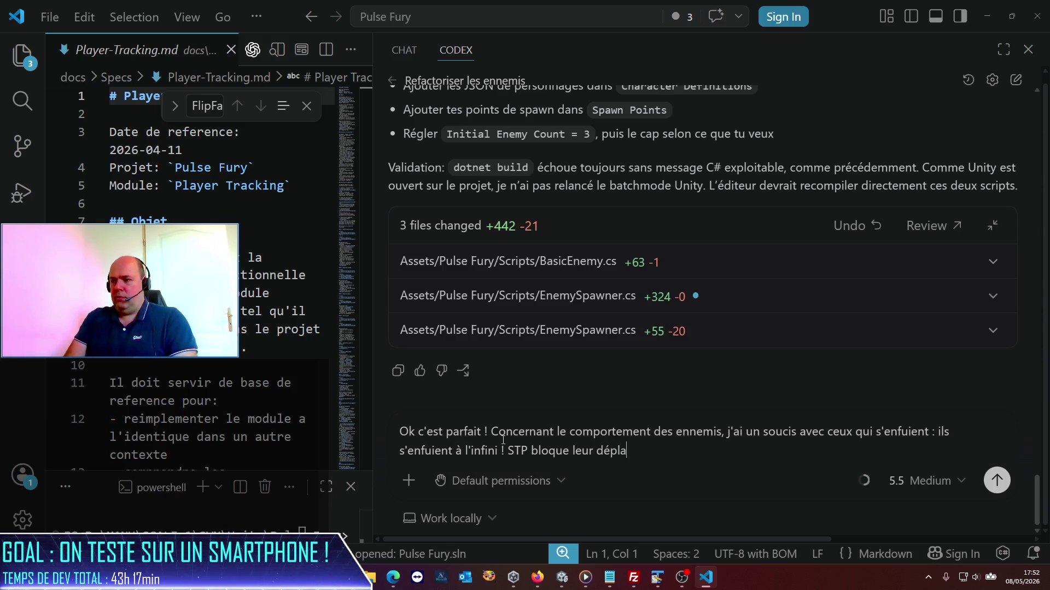
text(cement )
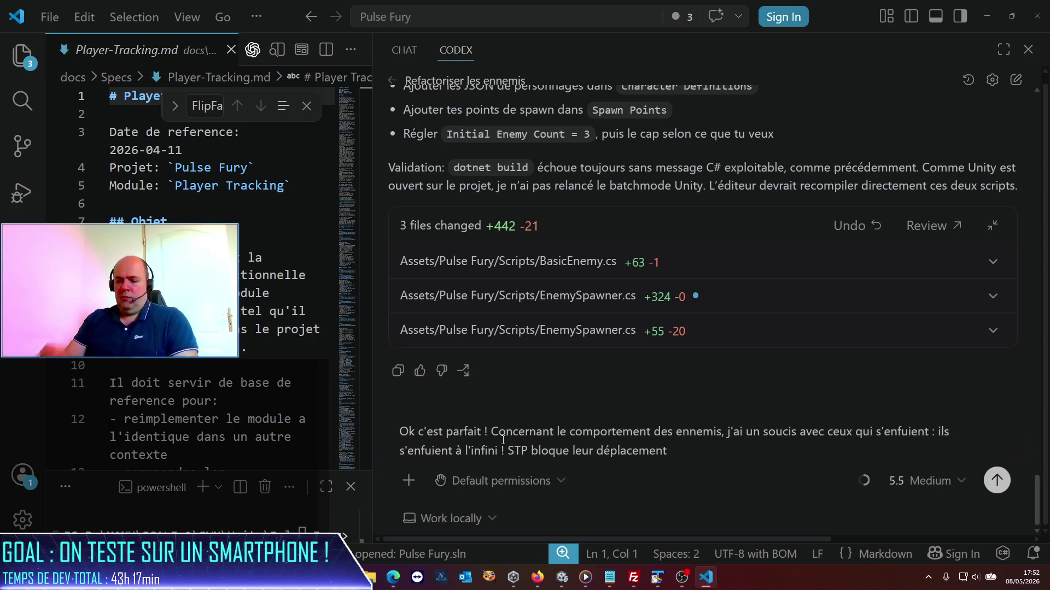
text(as)
text(ez)
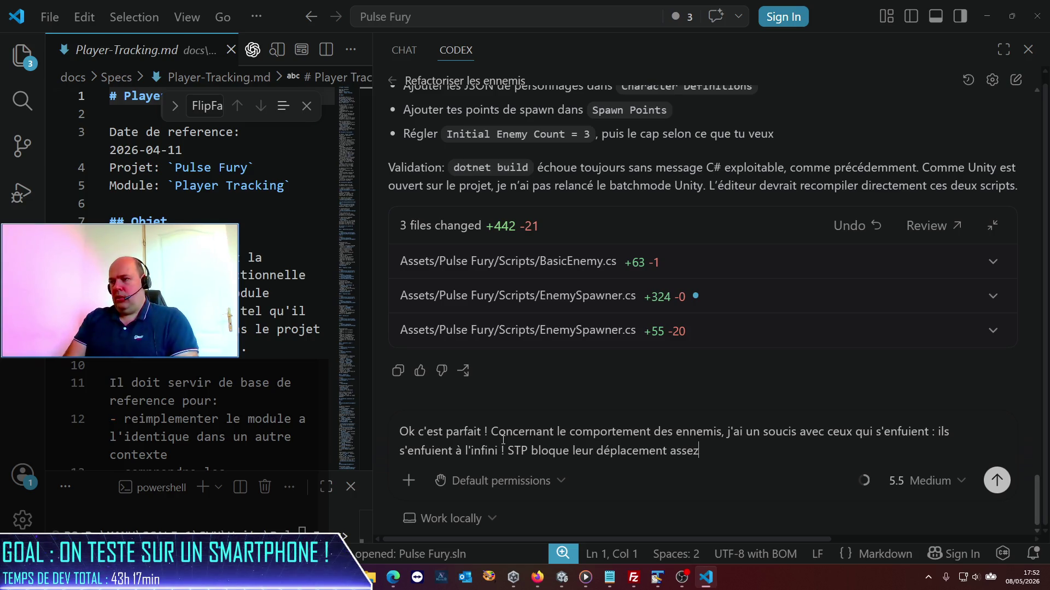
text(loins de )
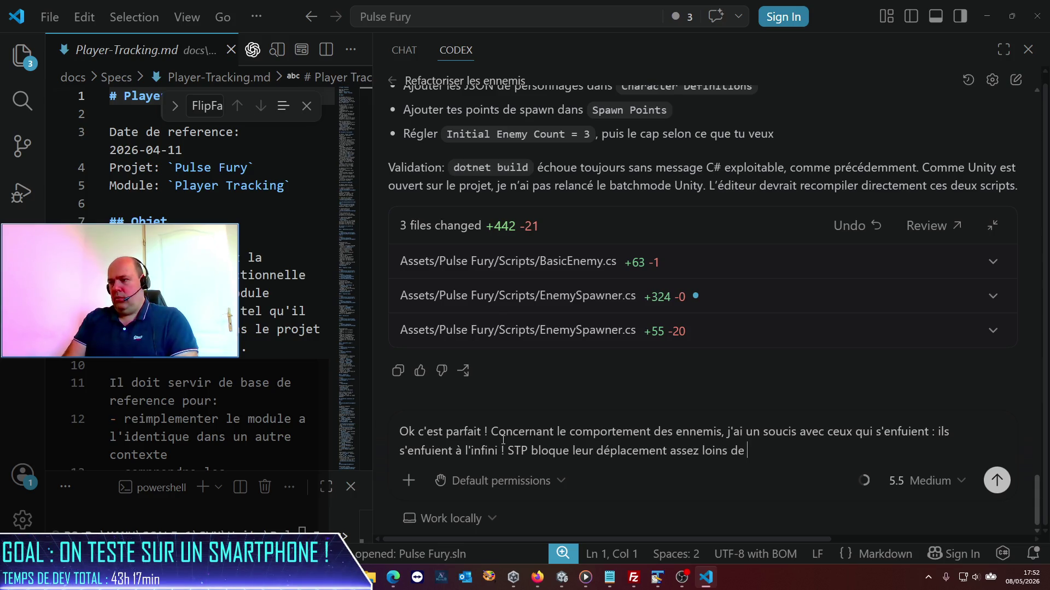
key(BackSpace)
key(BackSpace)
key(BackSpace)
key(BackSpace)
key(BackSpace)
text( de l'utilisateur,)
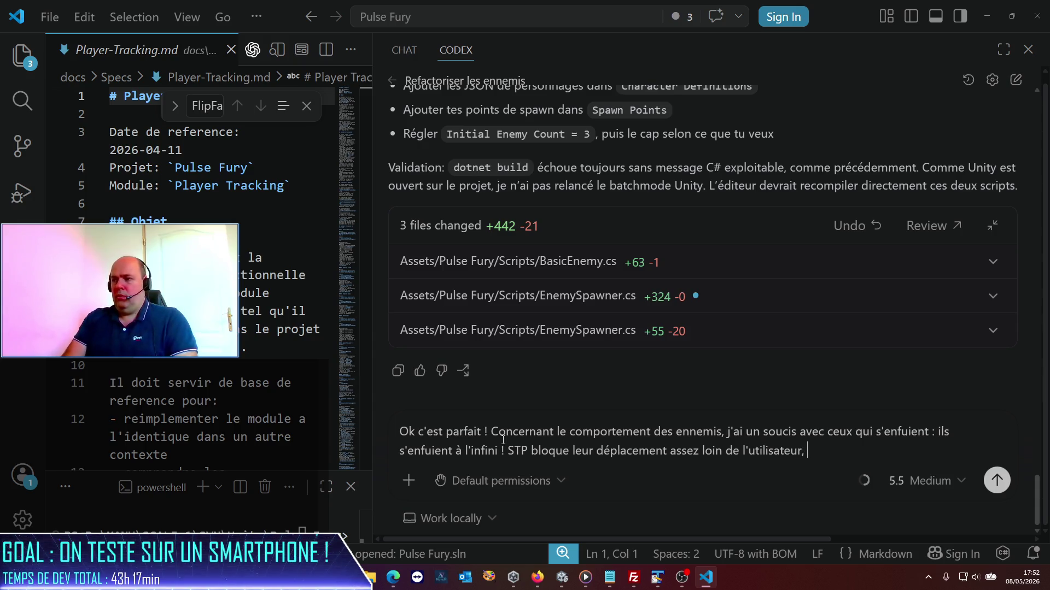
text(ma)
key(BackSpace)
key(BackSpace)
key(BackSpace)
key(BackSpace)
key(BackSpace)
key(BackSpace)
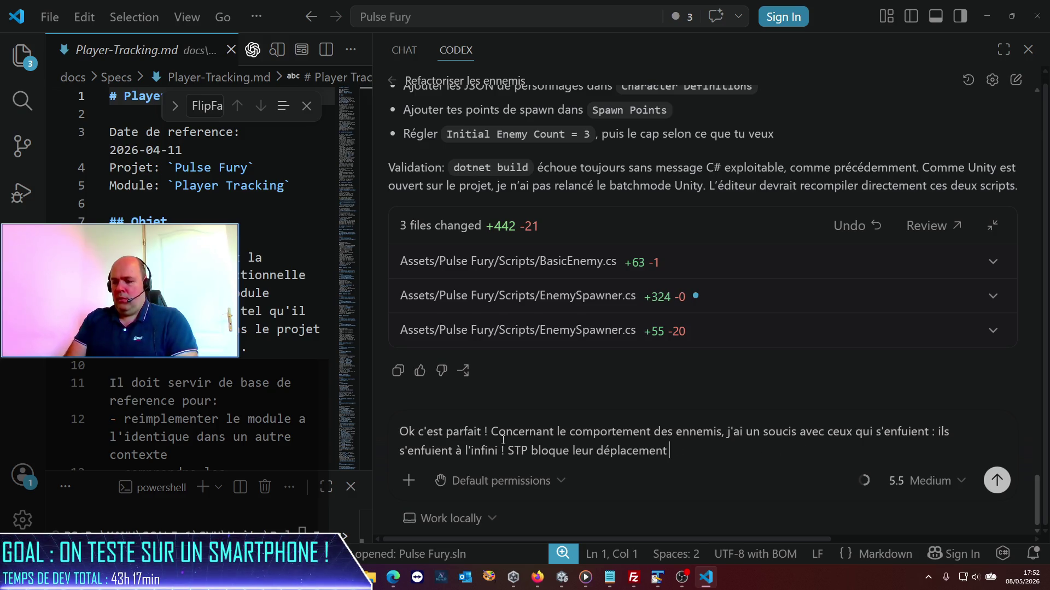
text(lorsqu"'il)
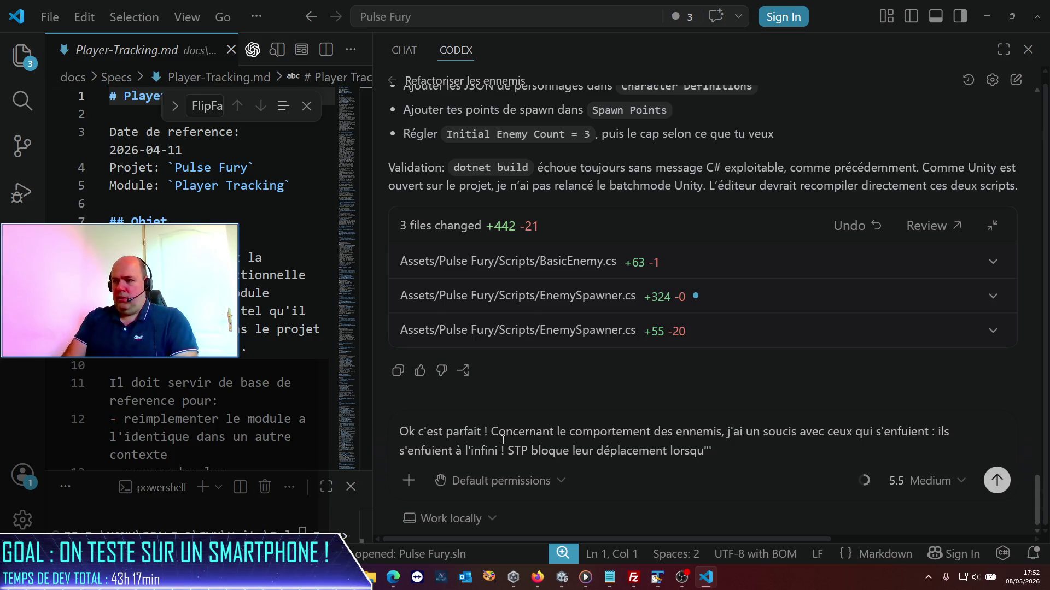
text(iol)
text(ls sont )
text(à un)
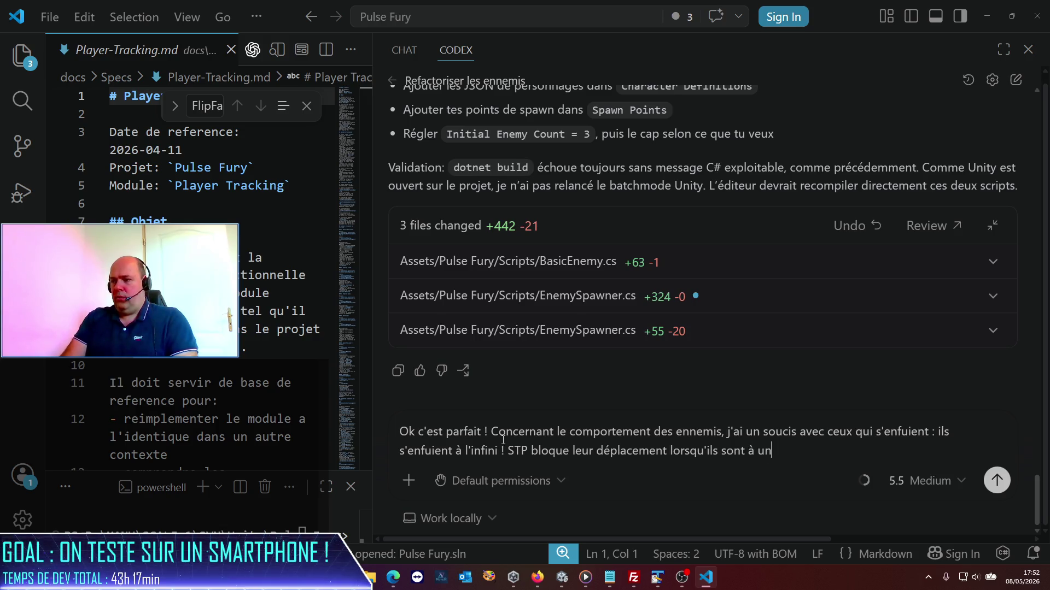
text(e d)
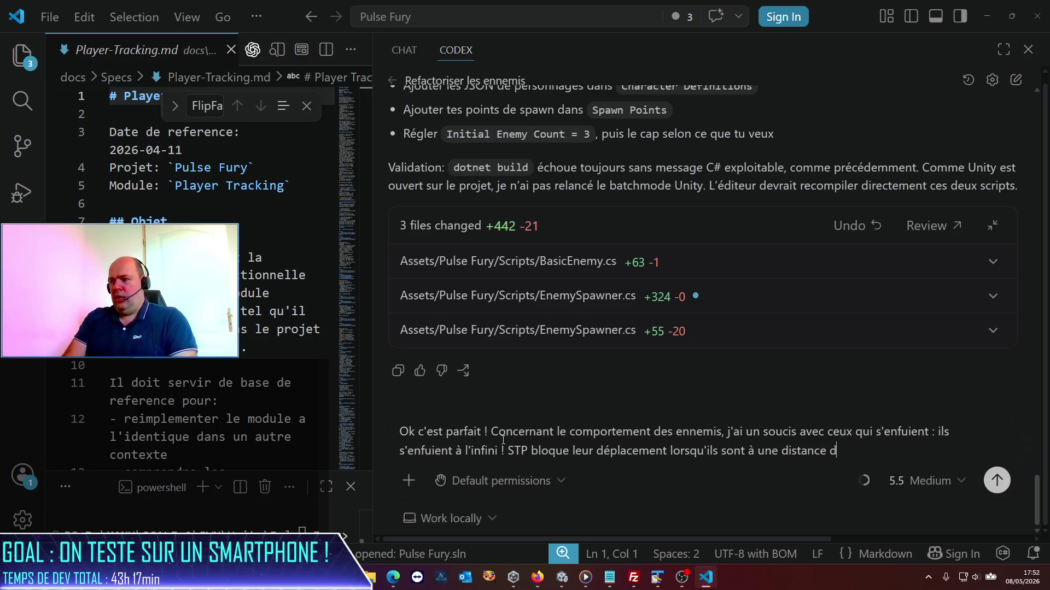
text(tance de sécuté)
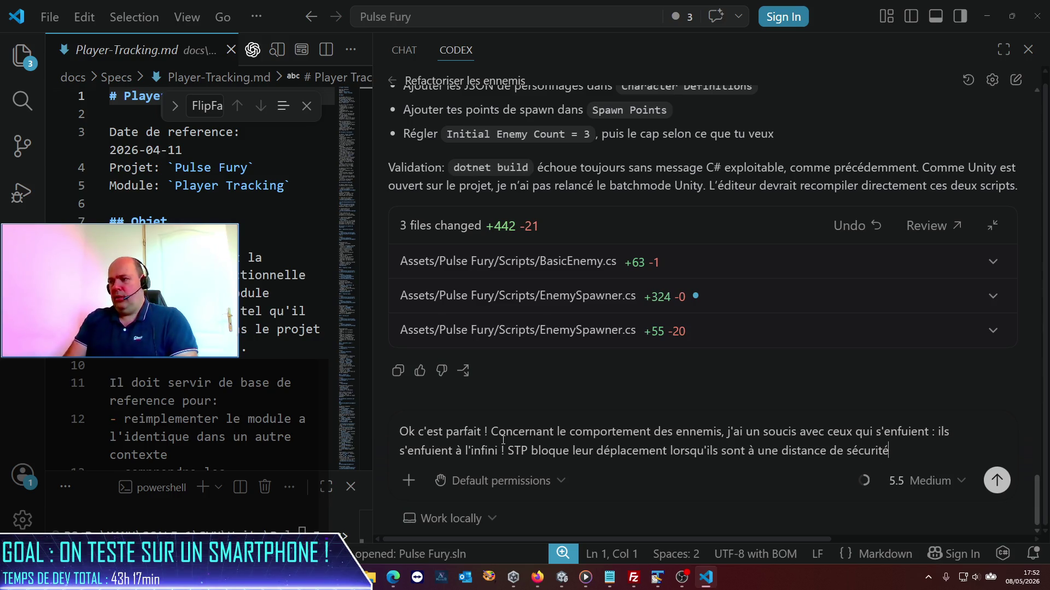
text(. Mais on doit )
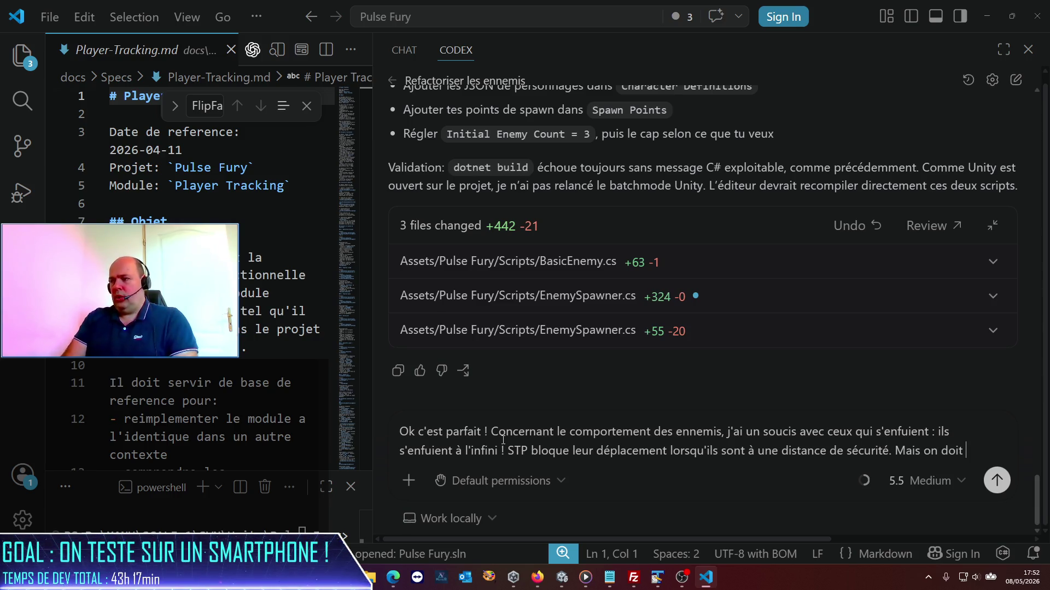
text(toujours pouvoir les)
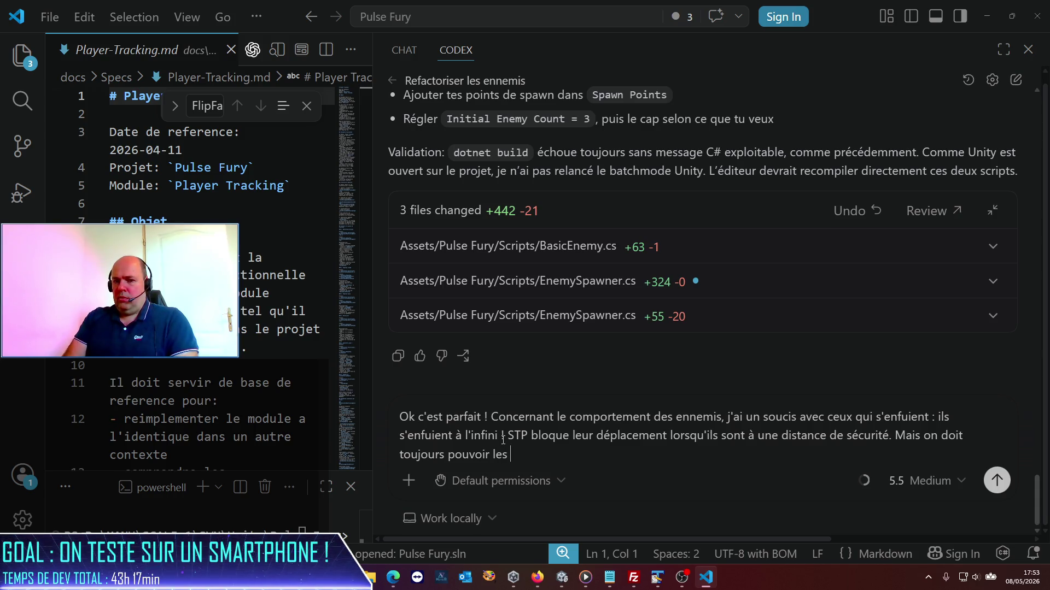
text(co)
key(BackSpace)
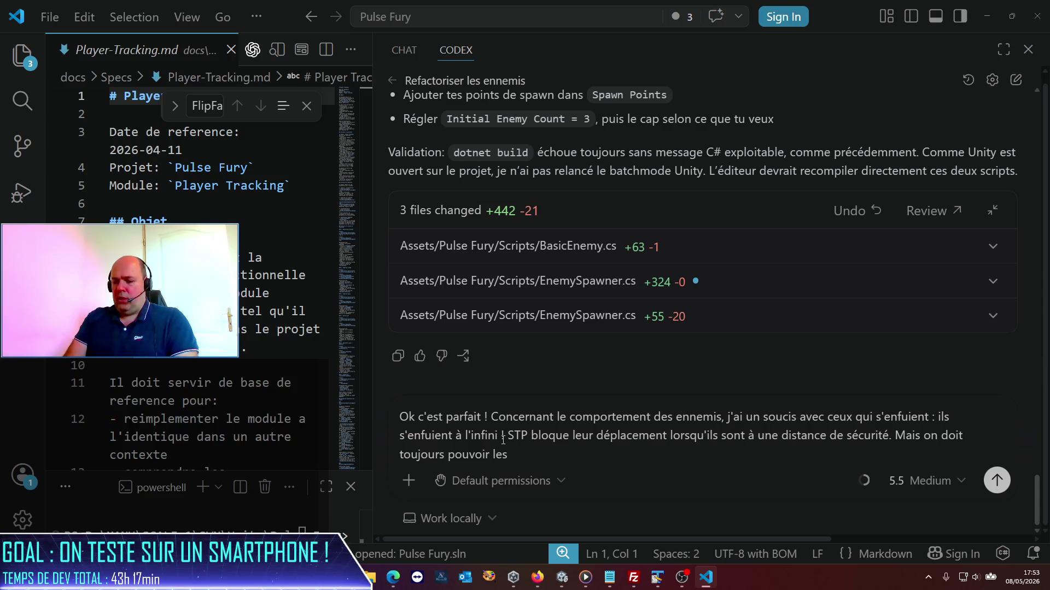
text(voir )
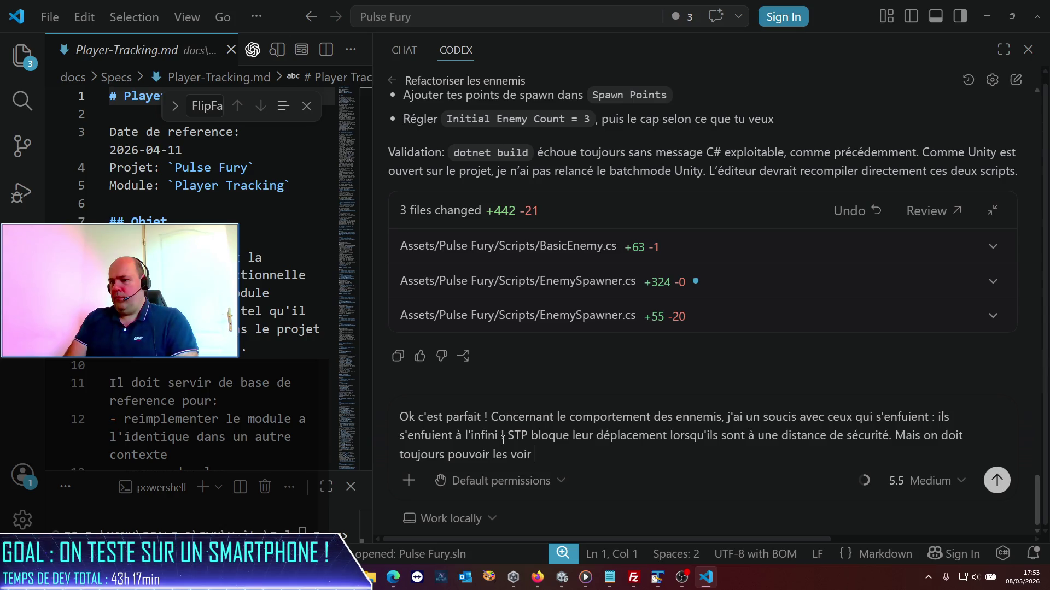
text(pas trop loin d)
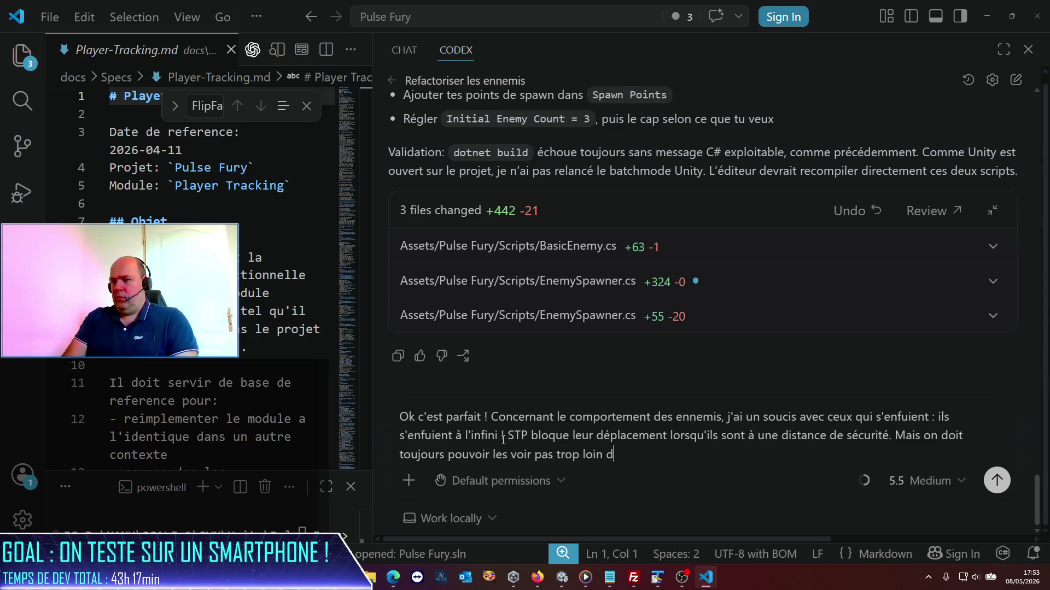
text(u joueur)
- Send the fleeing-enemy request so Codex adds Flee Safety and Flee Return Distance to BasicEnemy.cs and EnemySpawner.cs
key(Return)
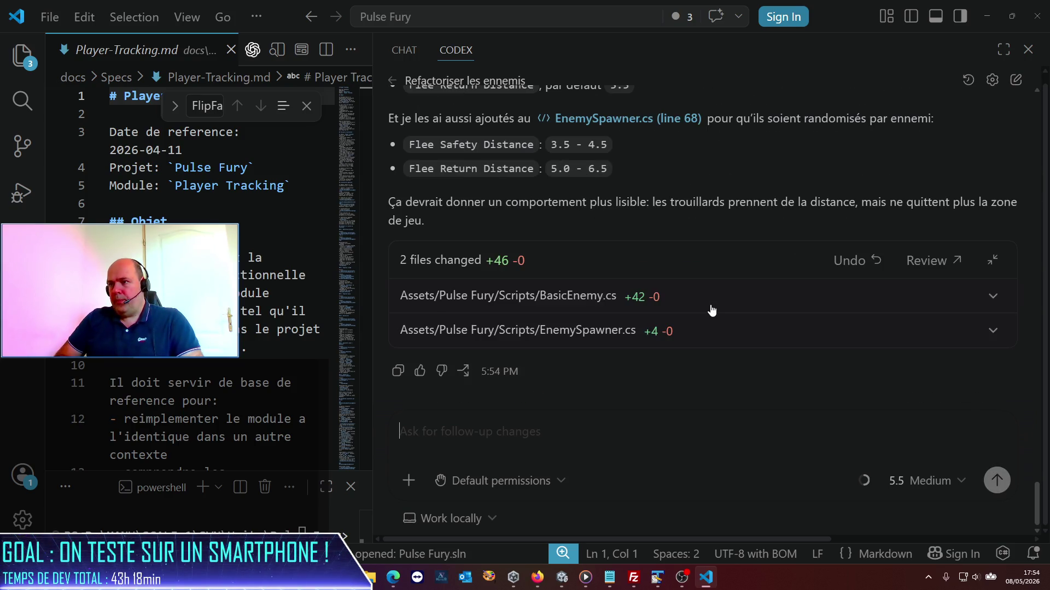
- Begin the follow-up: "j'ai oublié de te préciser : dès que tu ajoutes un composant…"
text(j)
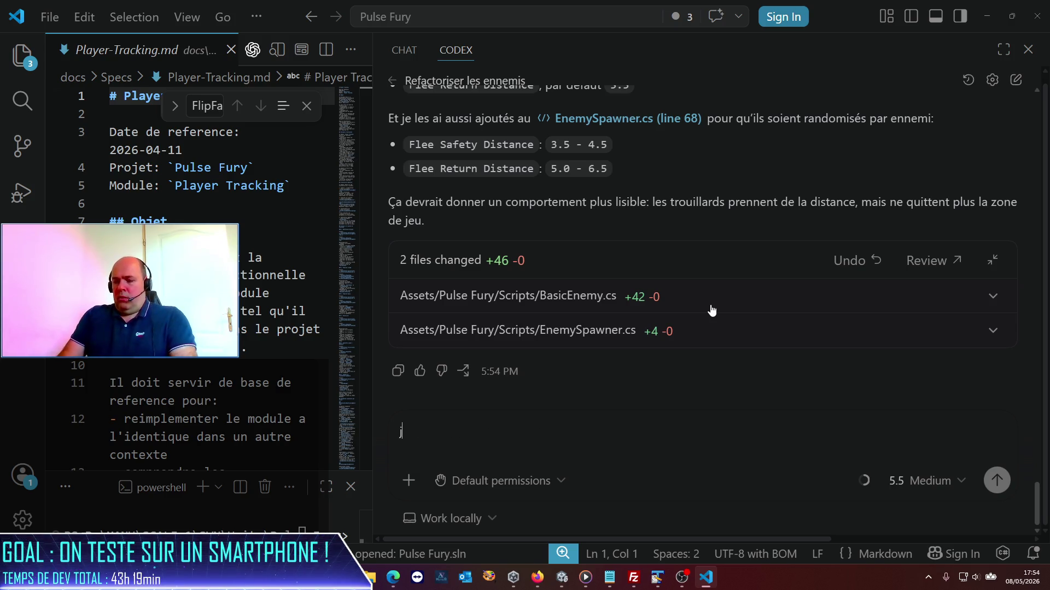
text('ai oublié de te prévis)
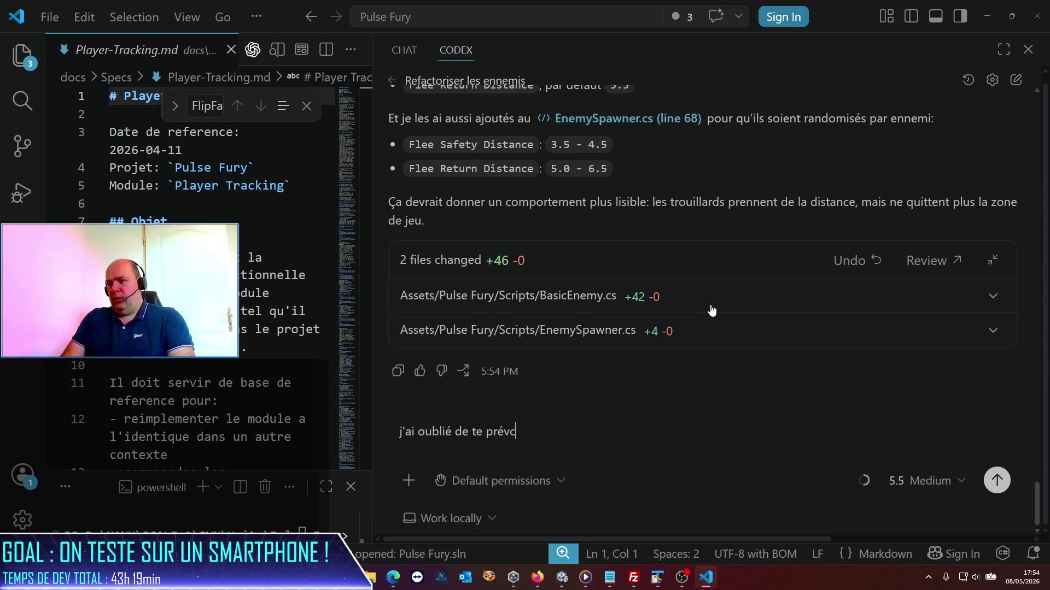
key(BackSpace)
text(ciser : )
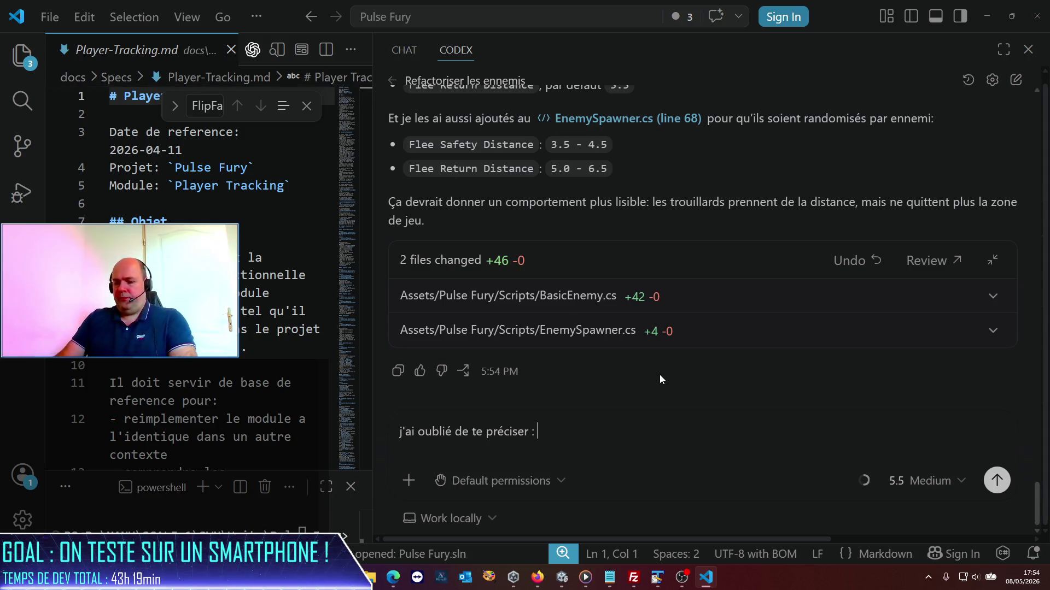
text(dès quer t)
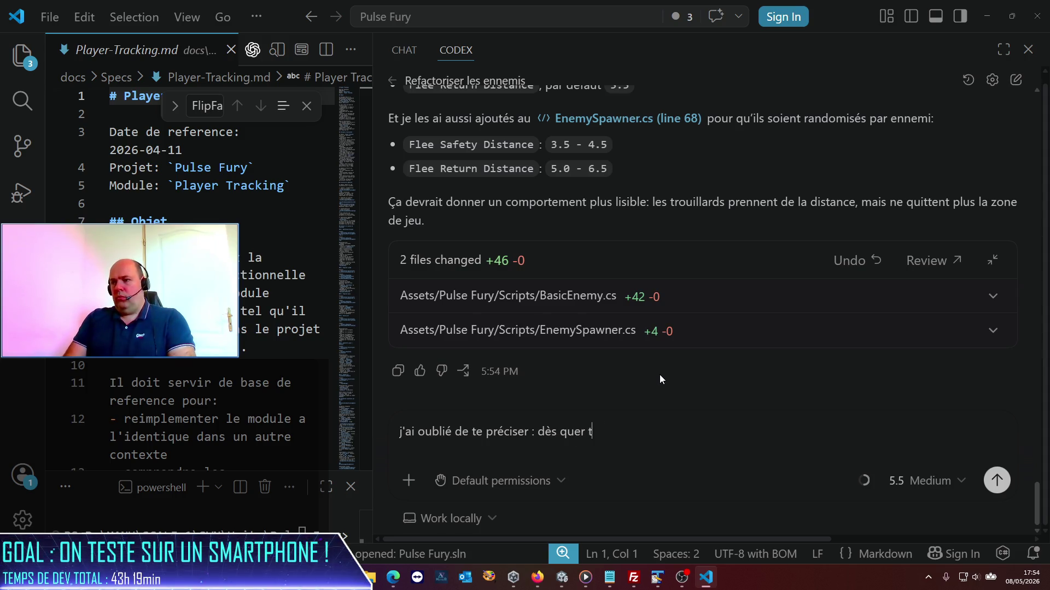
key(BackSpace)
key(BackSpace)
key(BackSpace)
text(tu a)
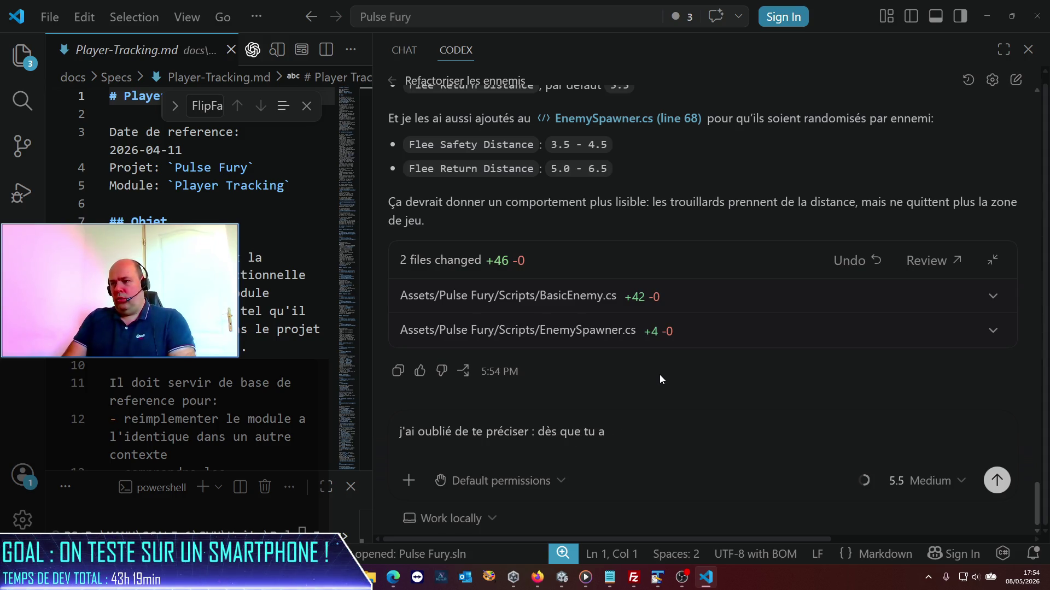
text(joutes un co)
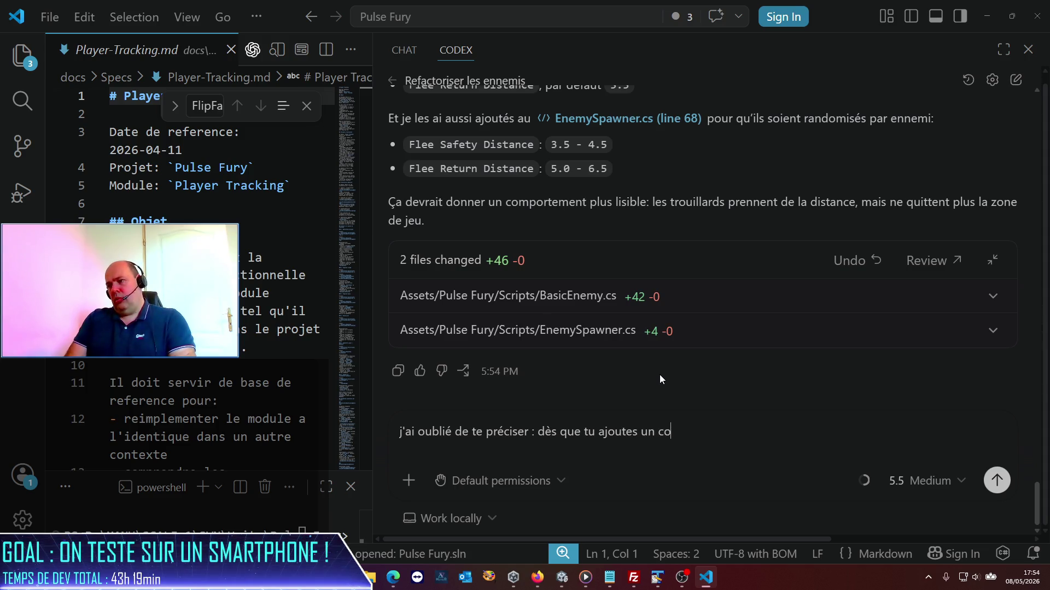
text(mposant, ou)
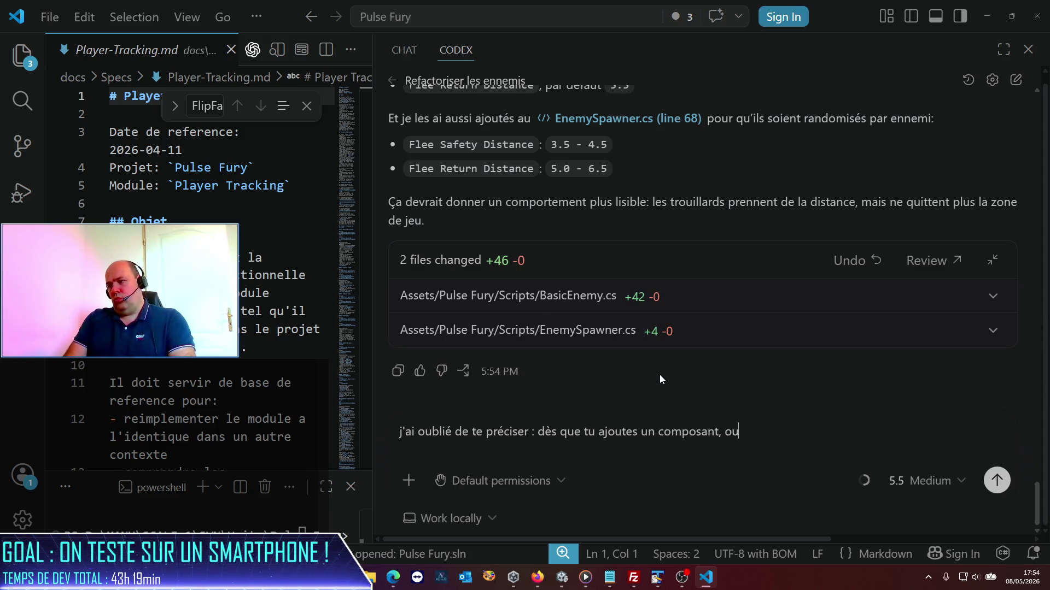
text( modifie un co)
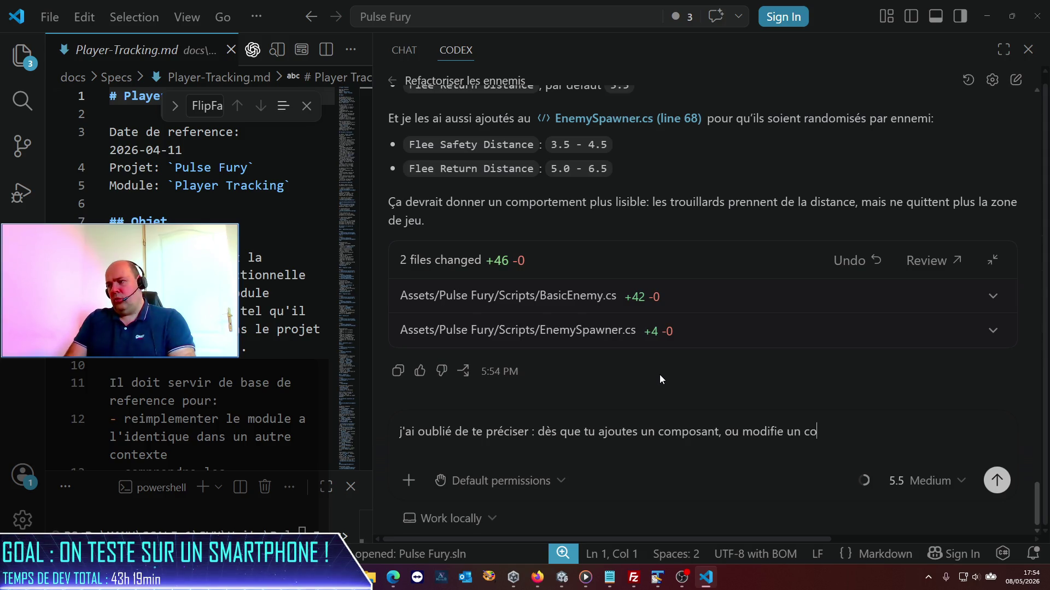
text(mportement d)
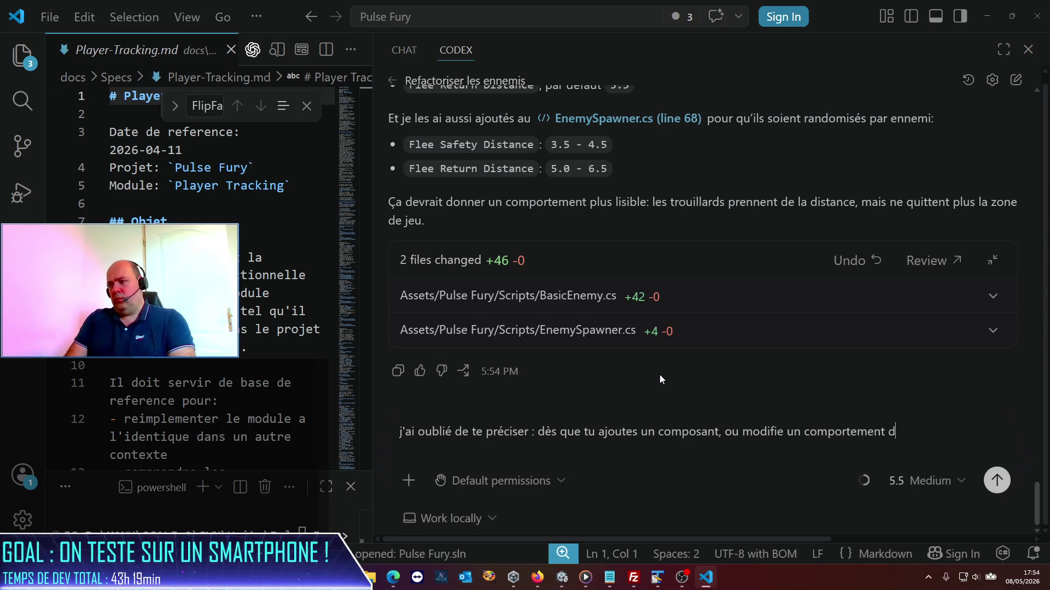
text('n in co)
key(BackSpace)
key(BackSpace)
key(BackSpace)
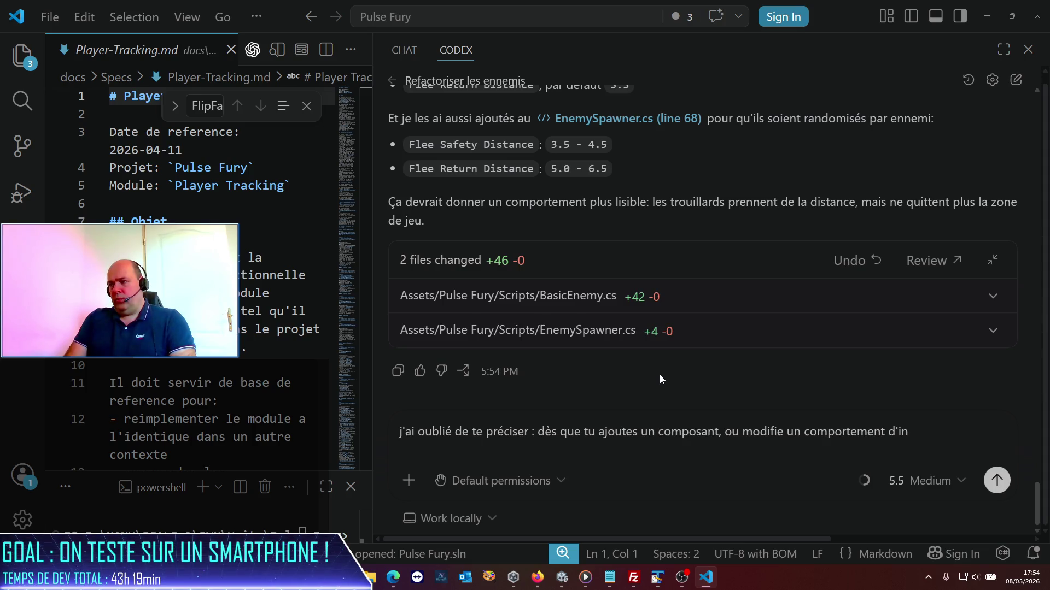
text(un composant, )
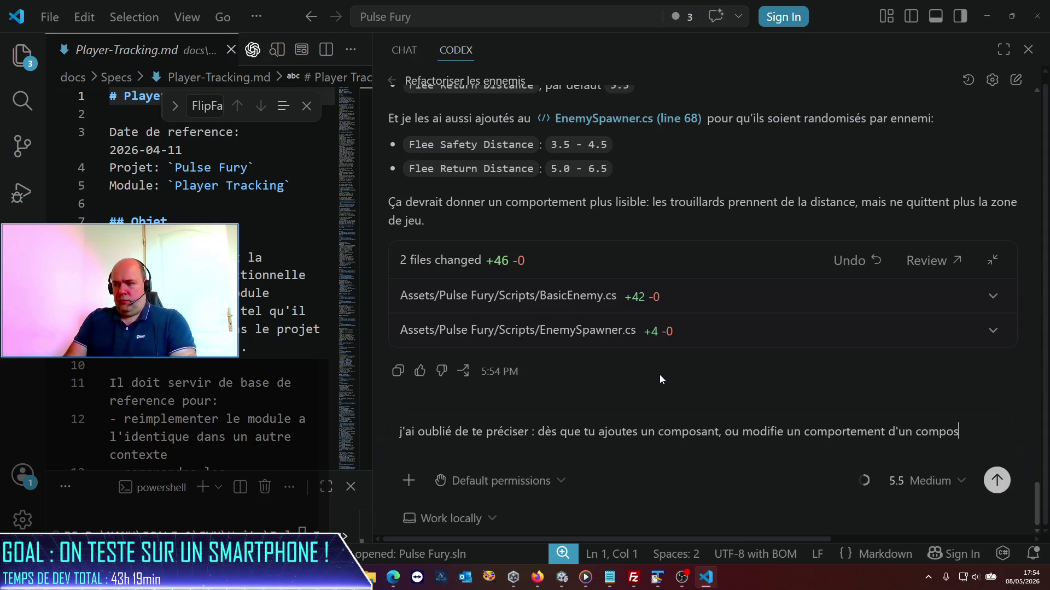
text(je spou)
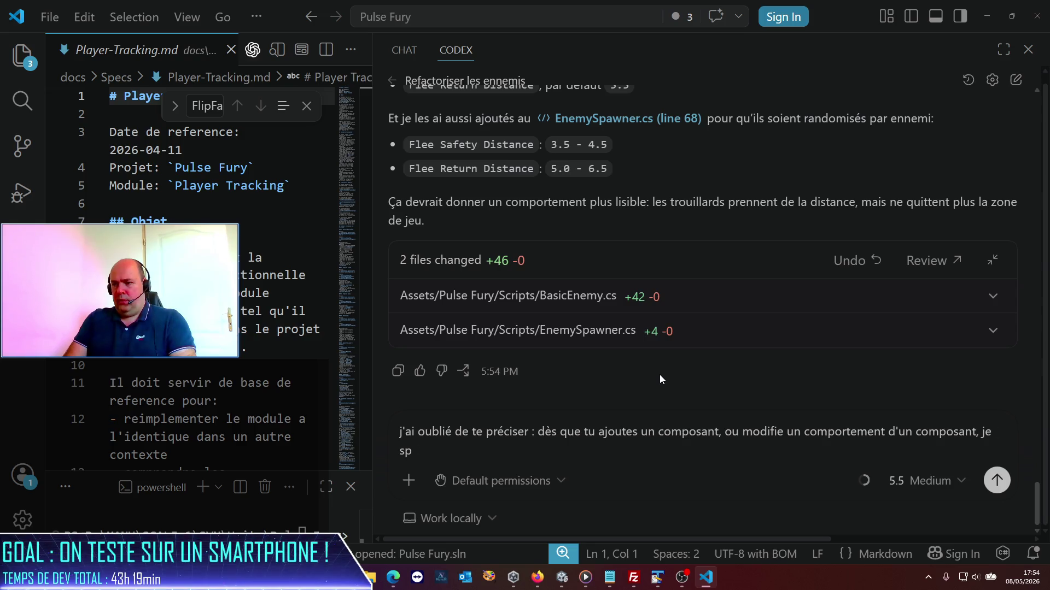
key(BackSpace)
key(BackSpace)
- Continue with "je souhaite que tu mettes à jour (ou crées) la spec associée dans le dossier", then zoom out
text(souhaite que tu p)
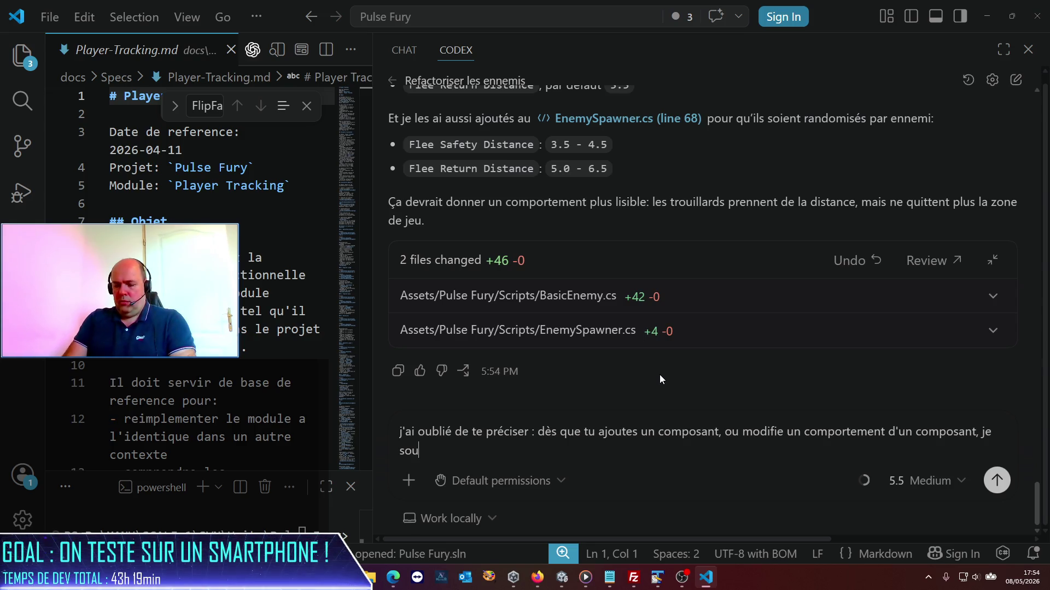
key(BackSpace)
text(mettesà)
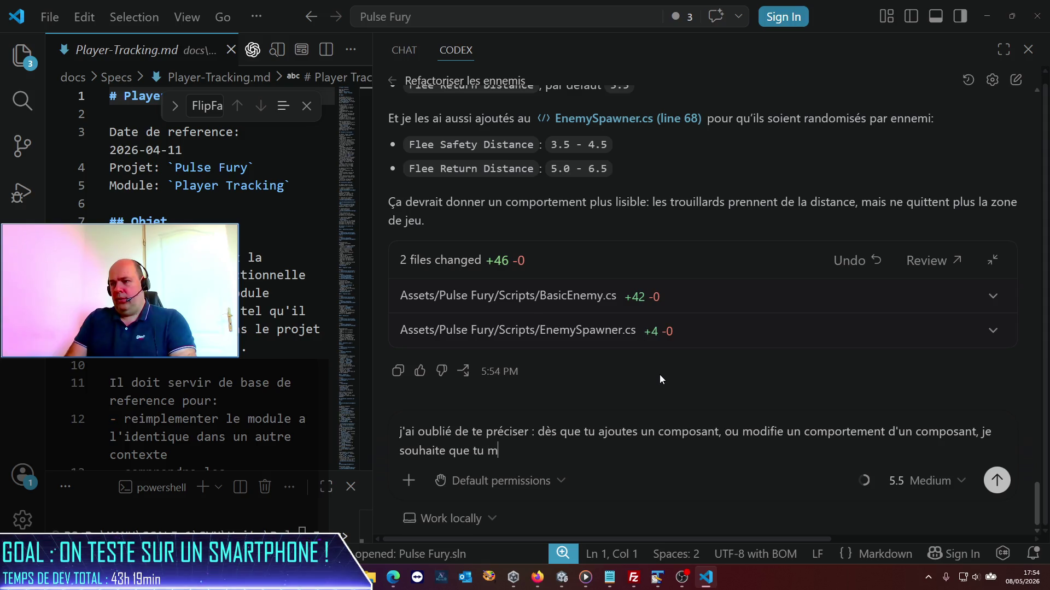
key(BackSpace)
text(à)
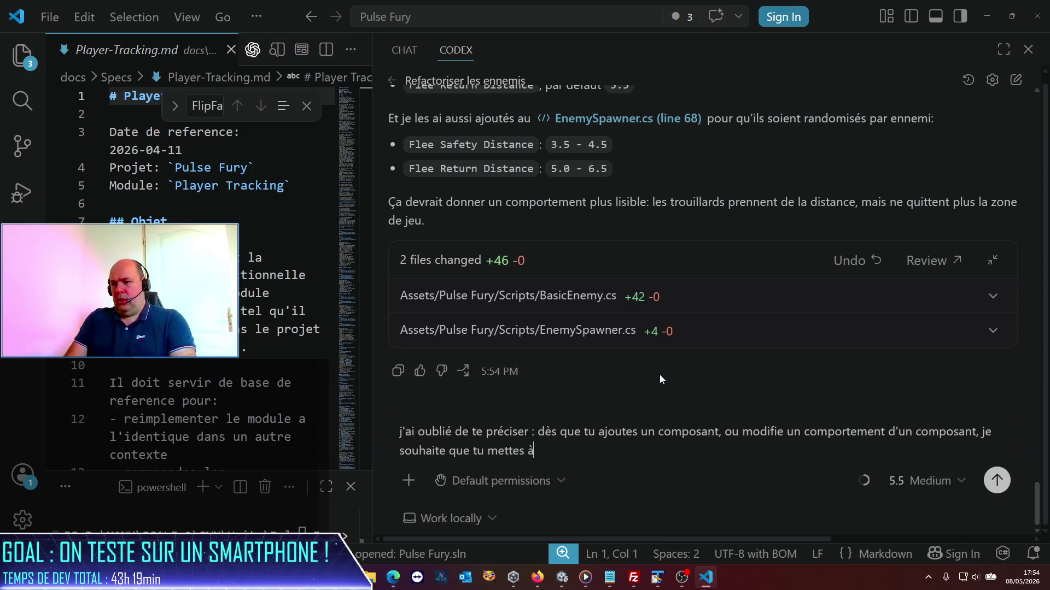
text( jour (ou que tu crèèe)
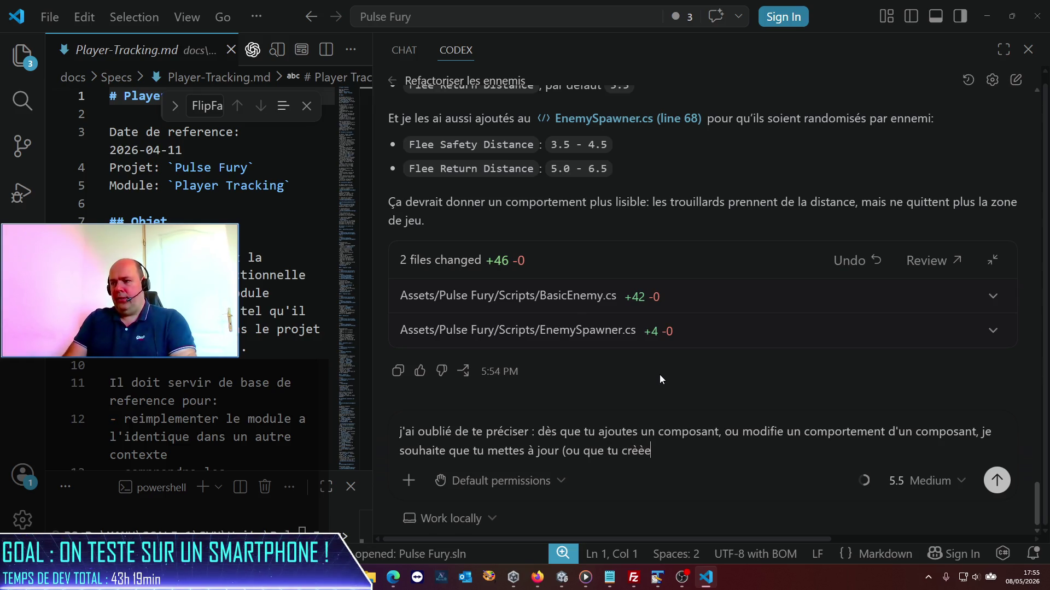
key(BackSpace)
key(BackSpace)
key(BackSpace)
text(ée)
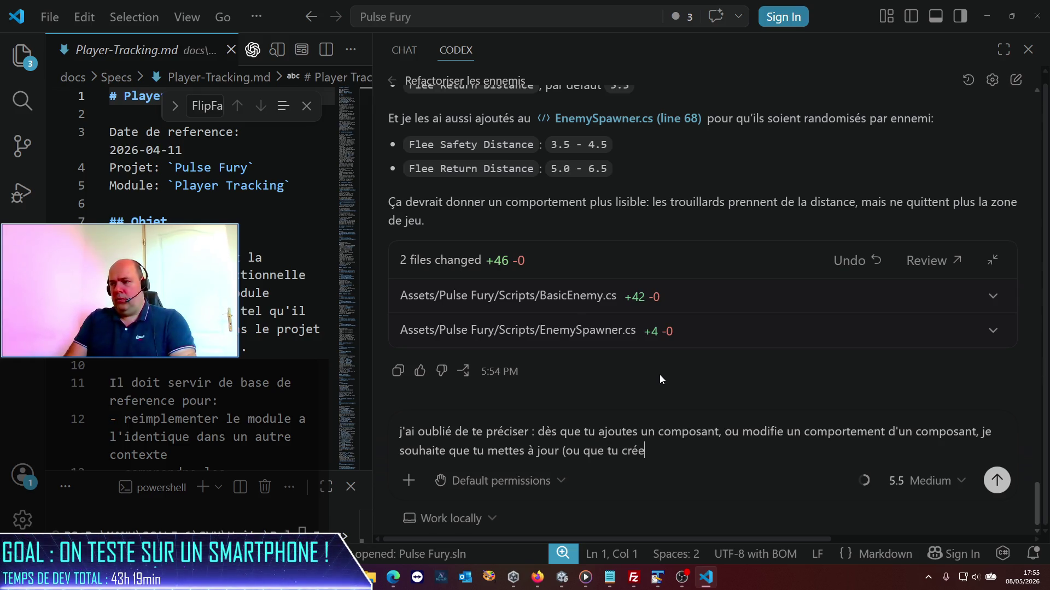
text(s, si elle n'e)
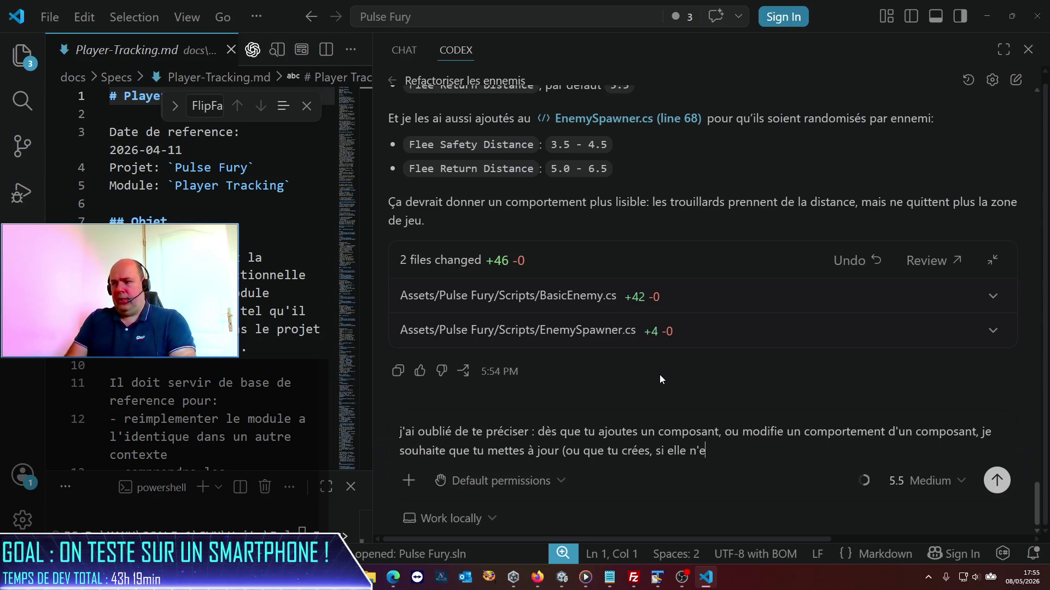
text(xiste pas), )
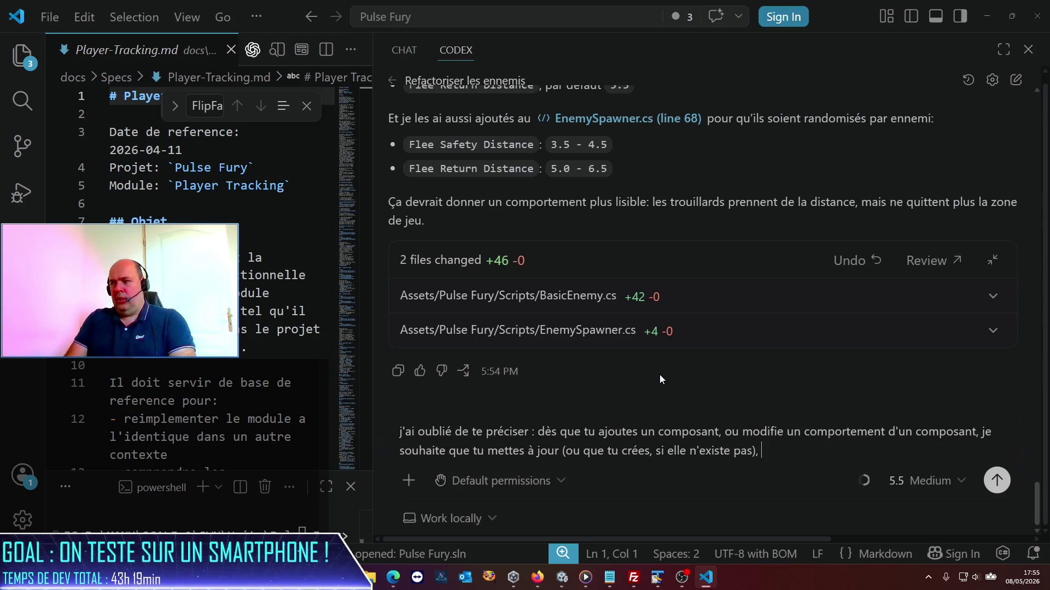
text(la spec asso)
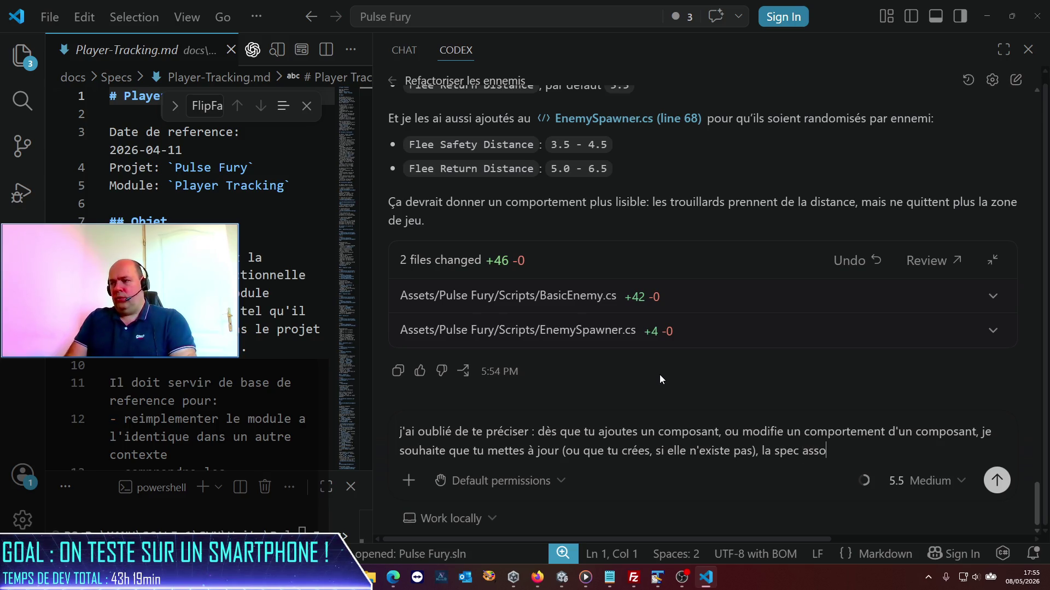
text(ciée dans le dossier)
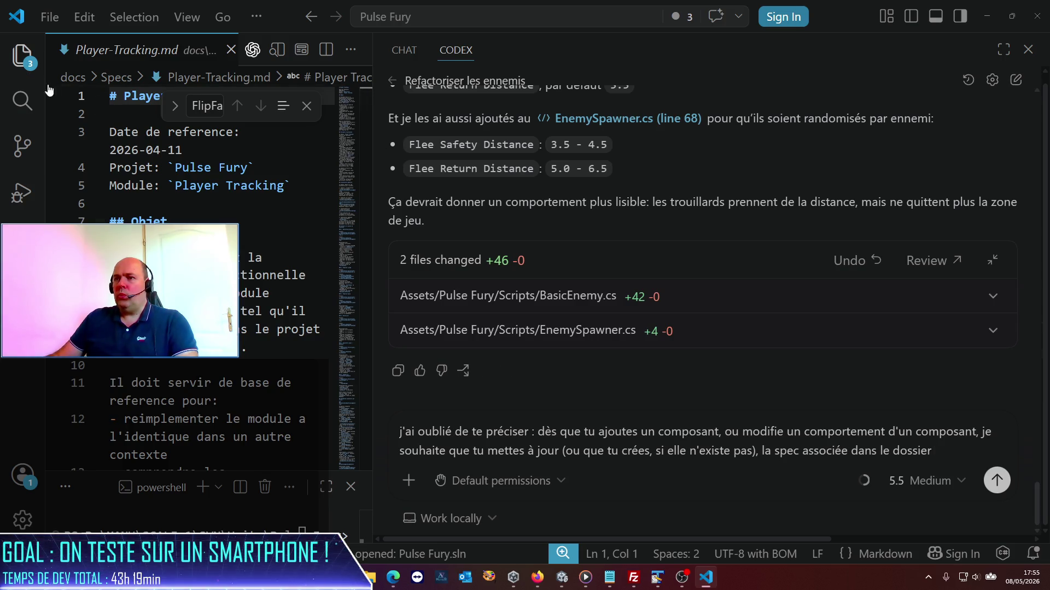
key(ctrl+minus)
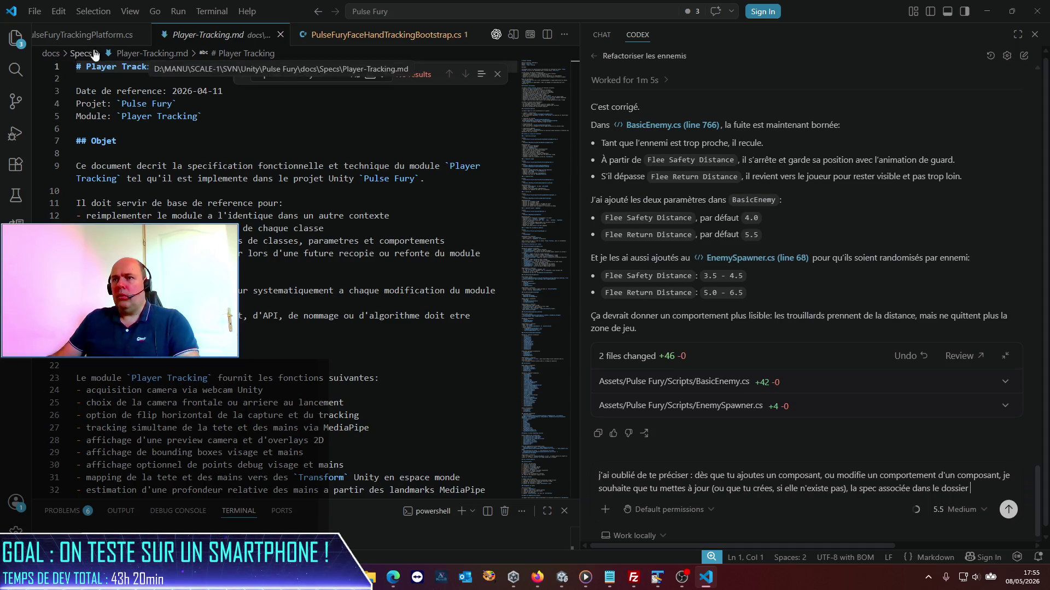
- Widen the file explorer and expand the Docs > Specs folders to see the existing specs
click(16, 38)
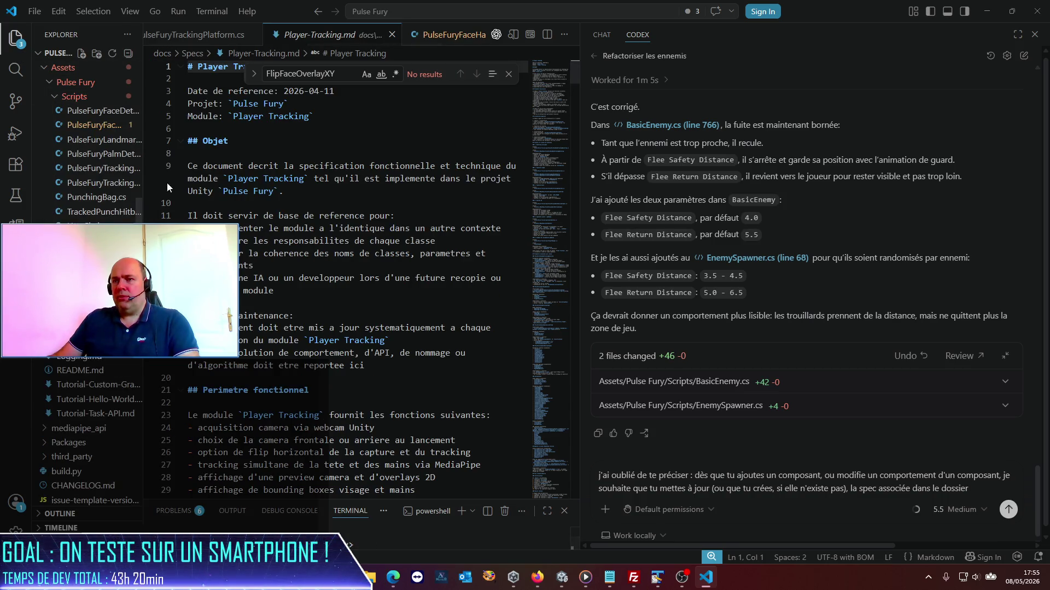
drag(143, 216, 282, 225)
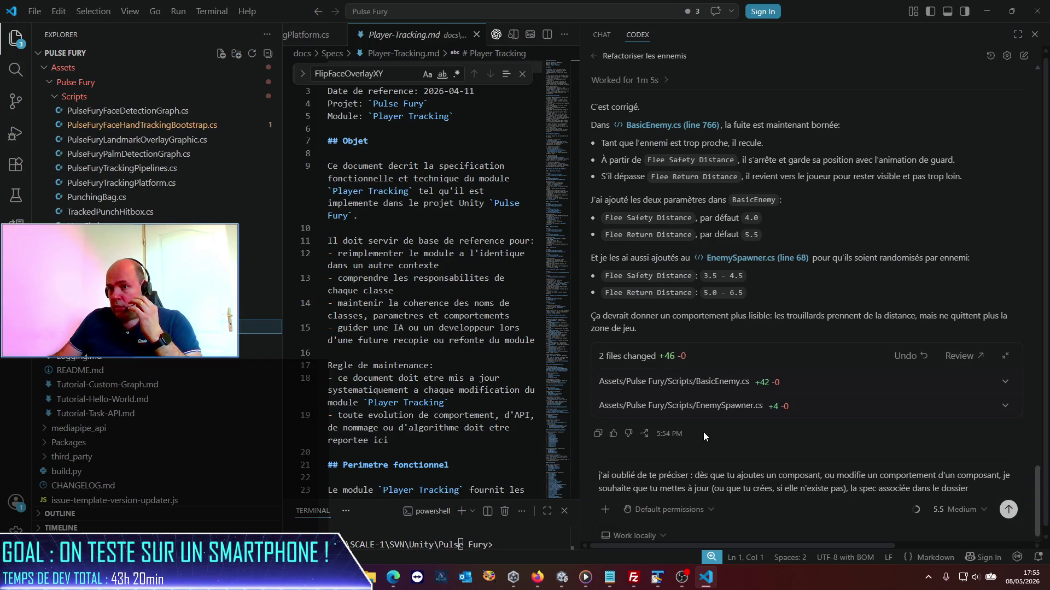
scroll(137, 284, up, 5)
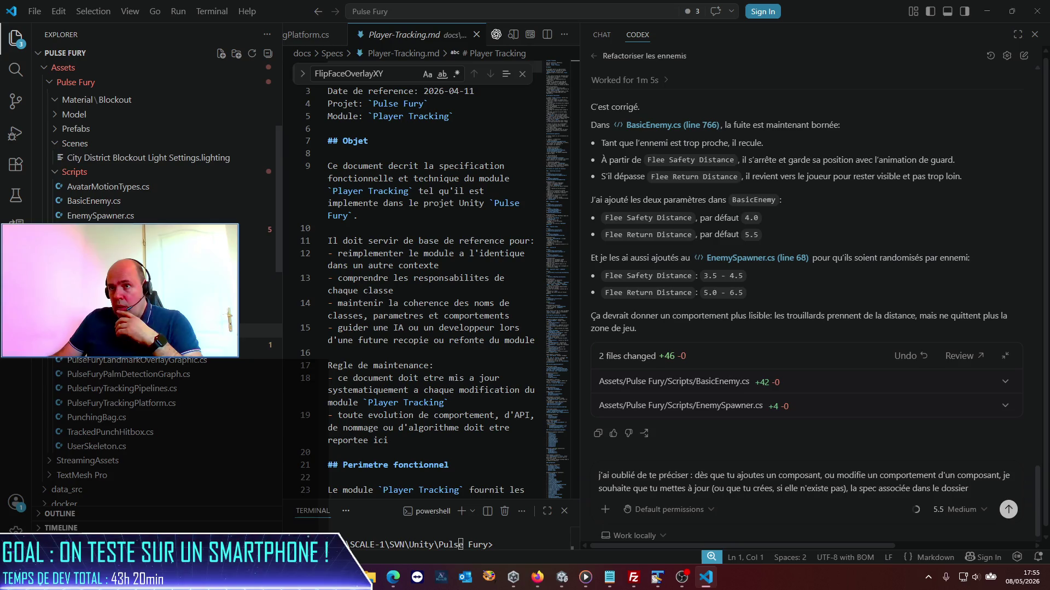
scroll(54, 200, up, 5)
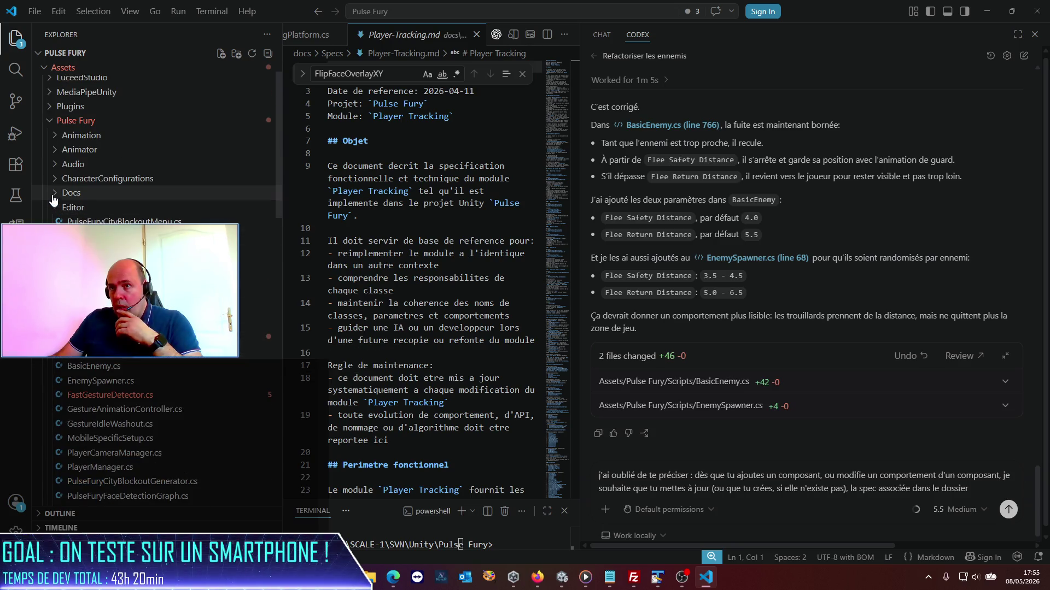
click(53, 198)
click(72, 210)
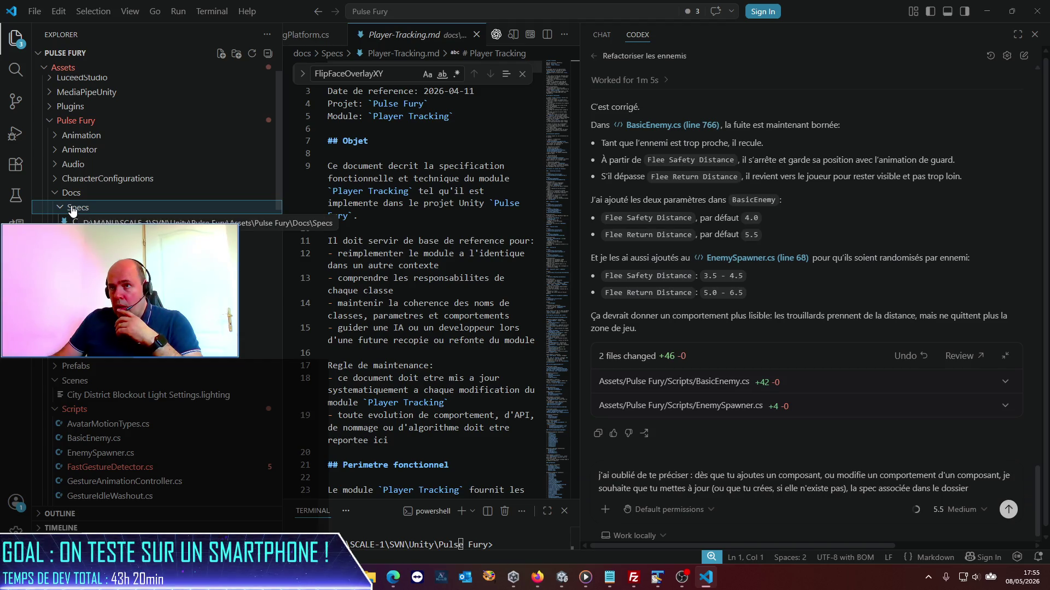
- Add "Systématiquement. De plus, je vois qu'on a également une spec de" to the Codex message
click(981, 495)
text(PulseFu)
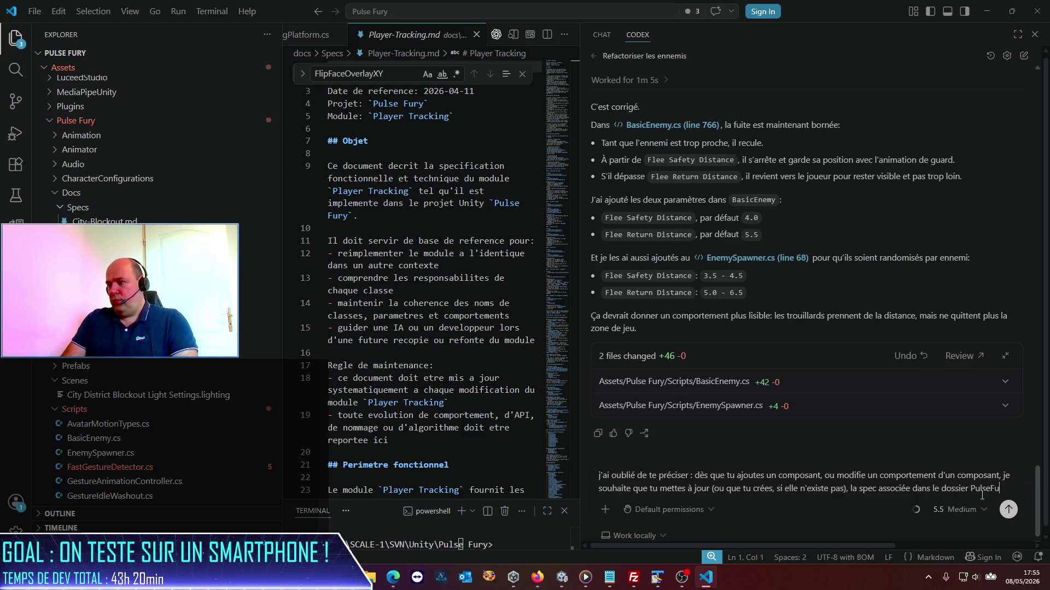
text(ry)
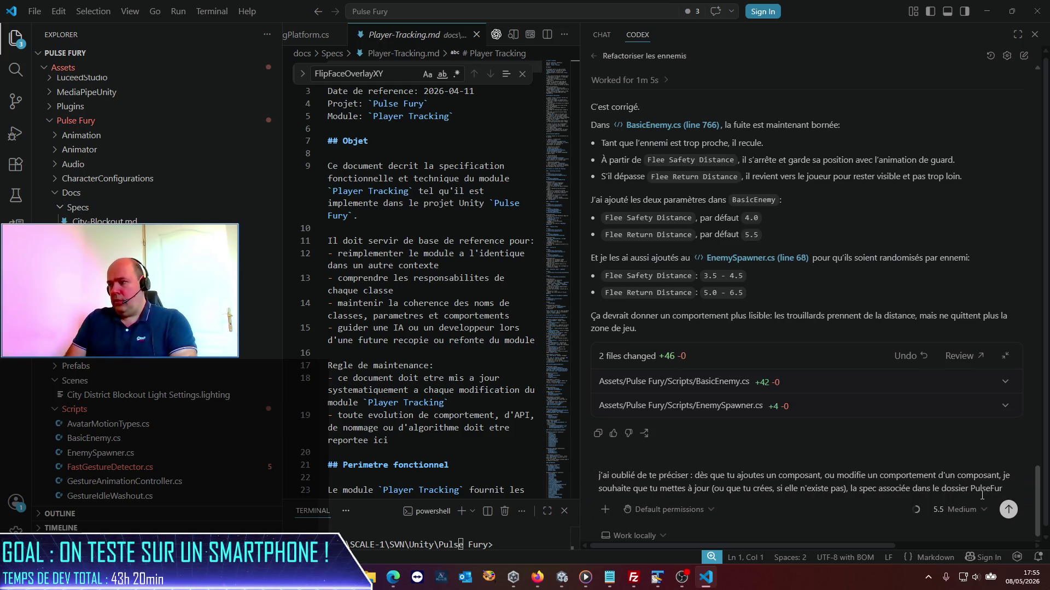
text(docs/specs. S)
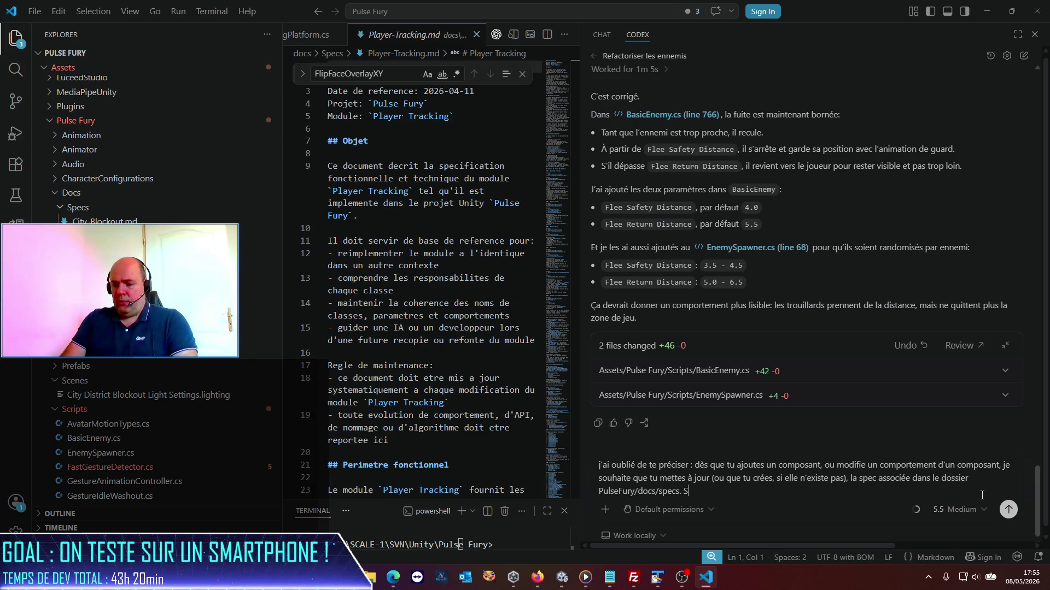
text(ystématiquement. De plu)
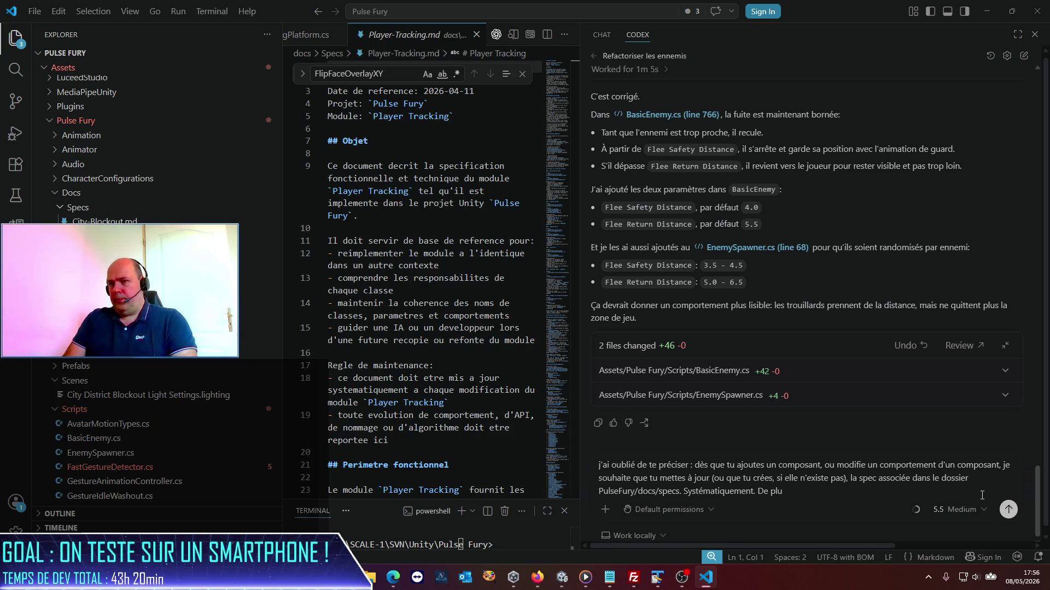
text(s, je vois qu'on a)
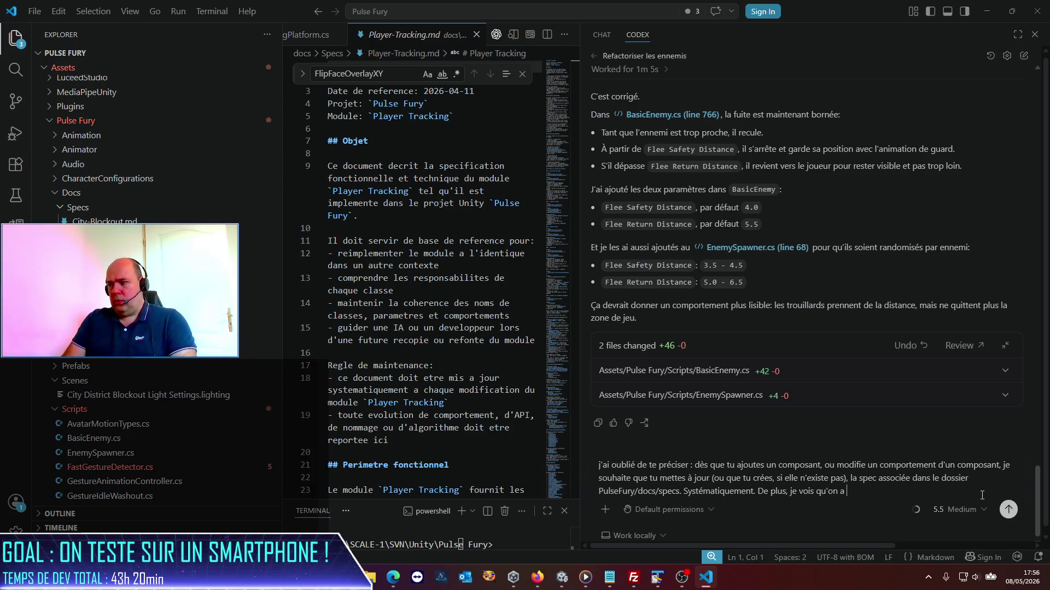
text(éga)
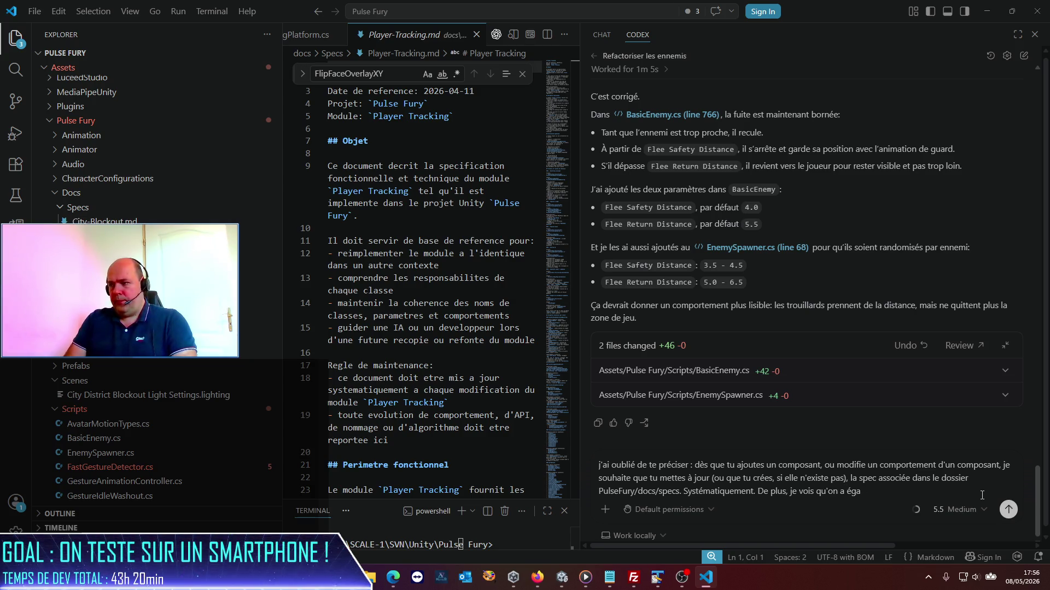
text(lement u)
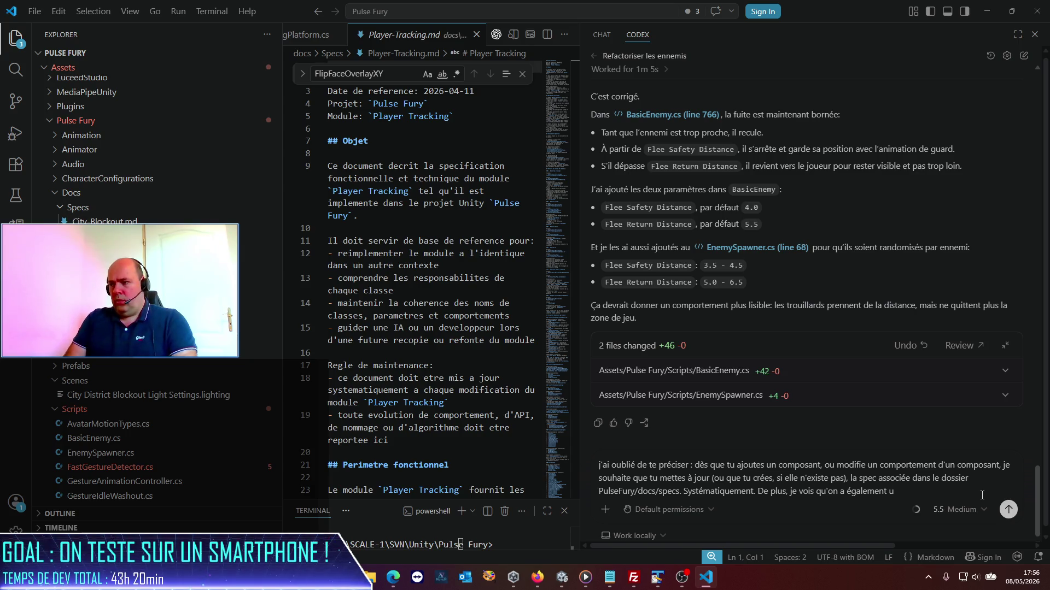
text(nne spec de)
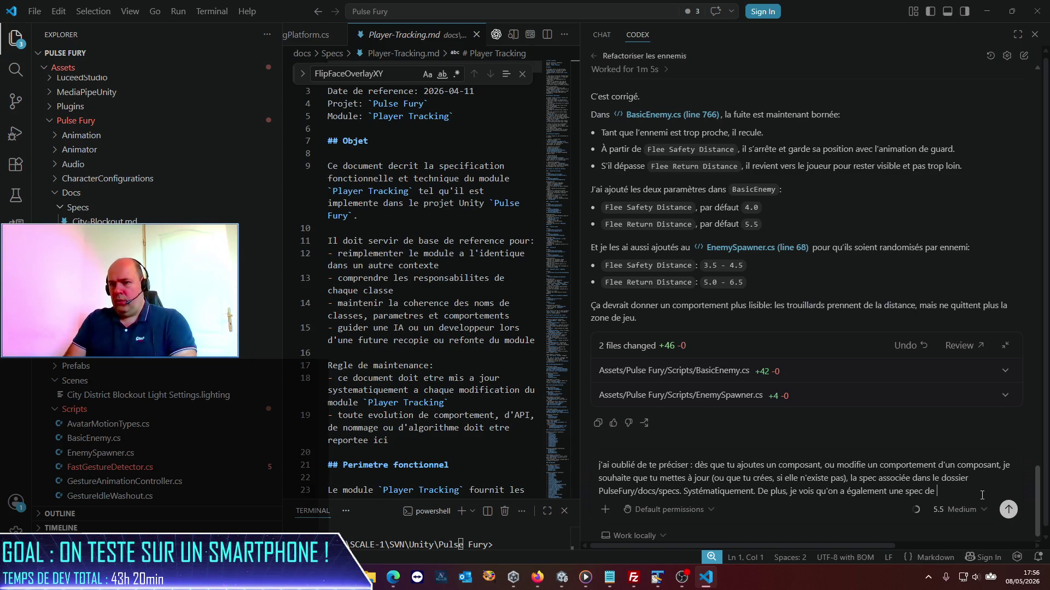
scroll(214, 358, down, 5)
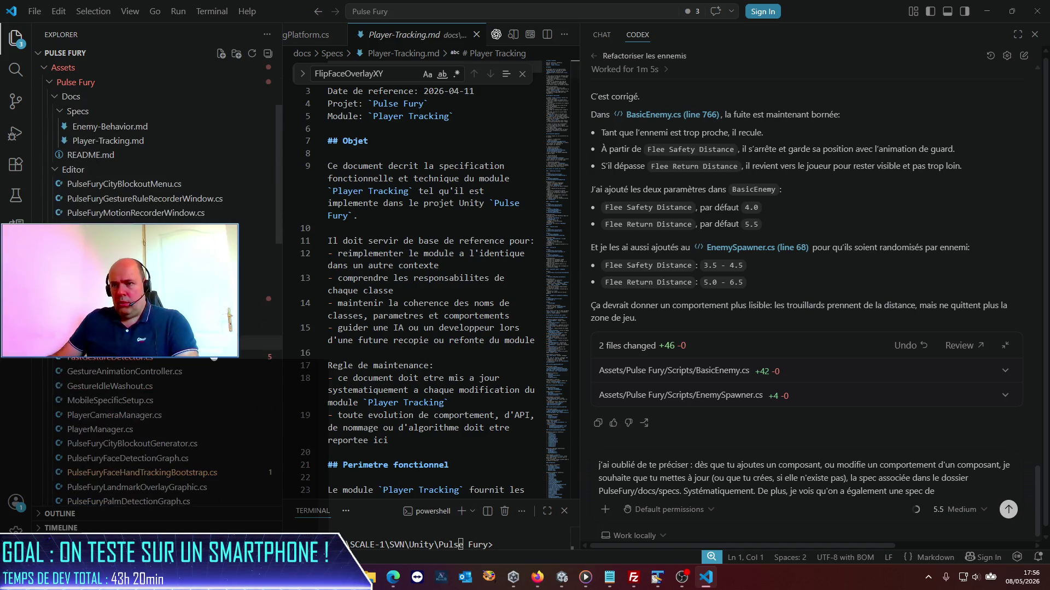
- Send the note that the PlayerTracking spec in docs/specs duplicates PulseFury/docs/specs, then return to Unity
scroll(214, 359, down, 1)
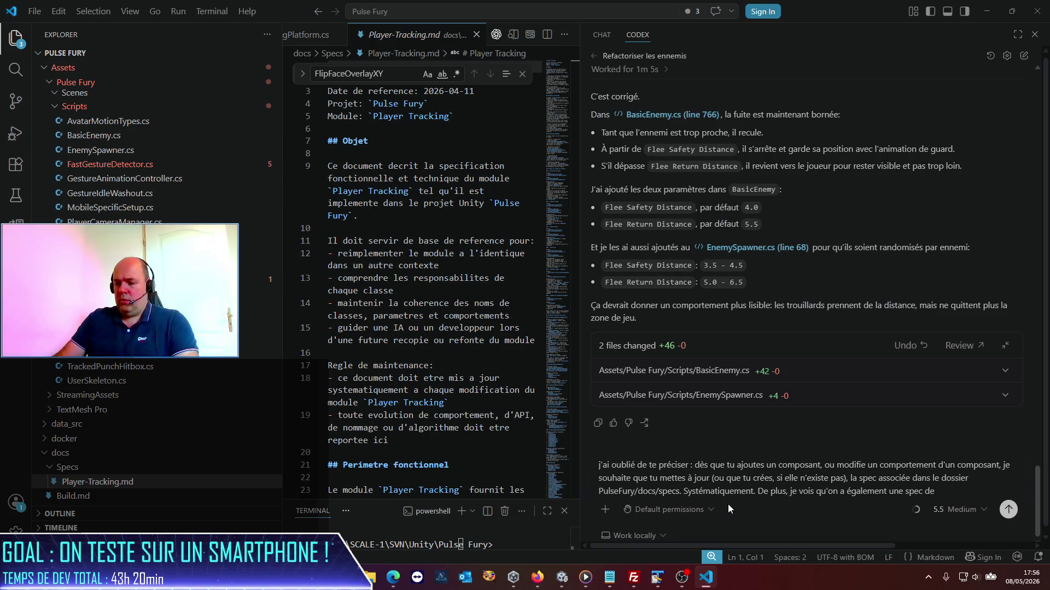
text(PlayerTra)
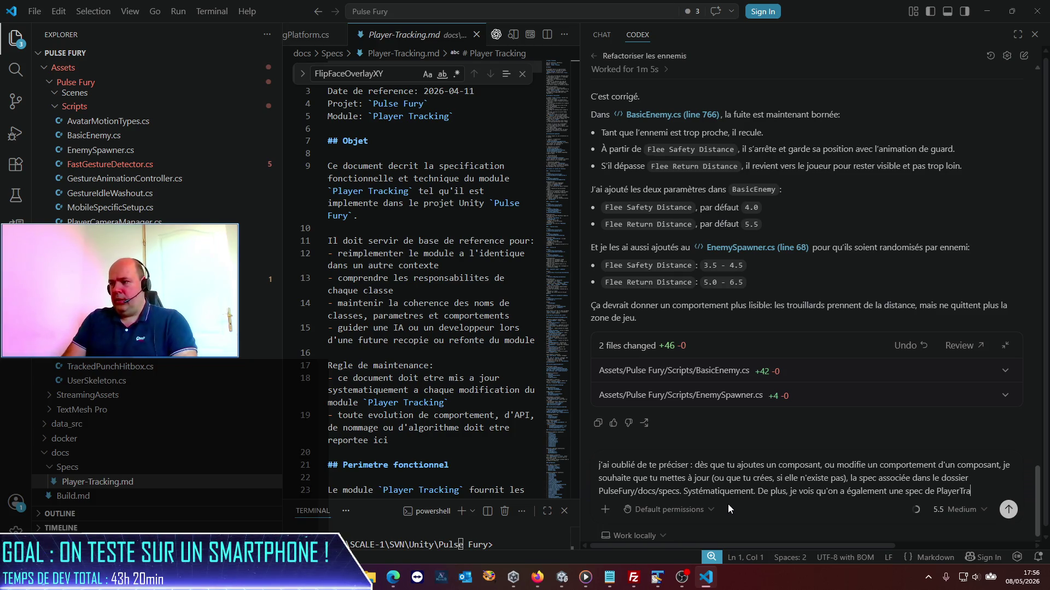
text(cking )
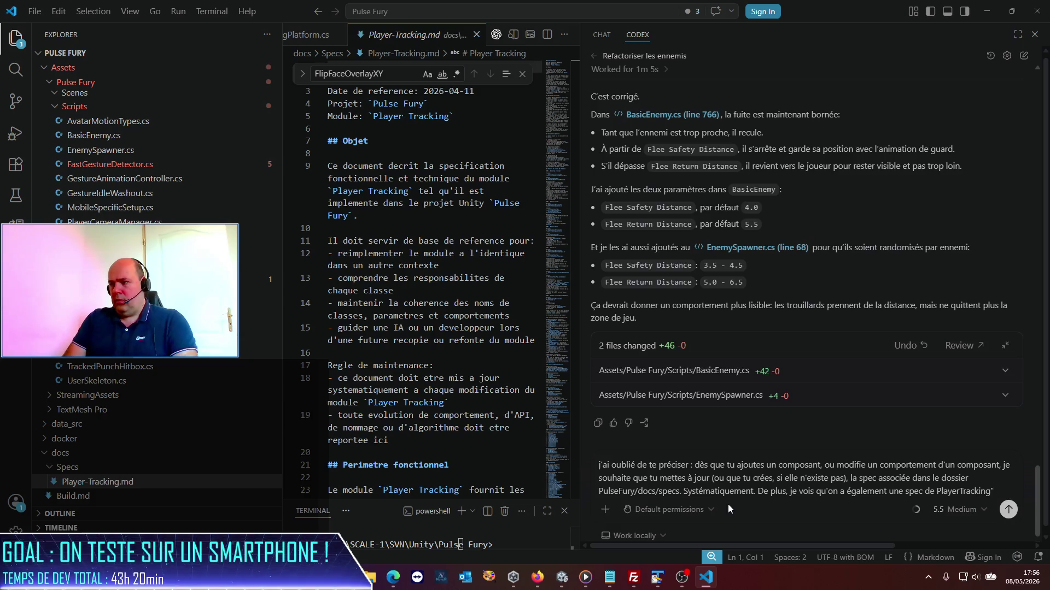
text(dans le dossier)
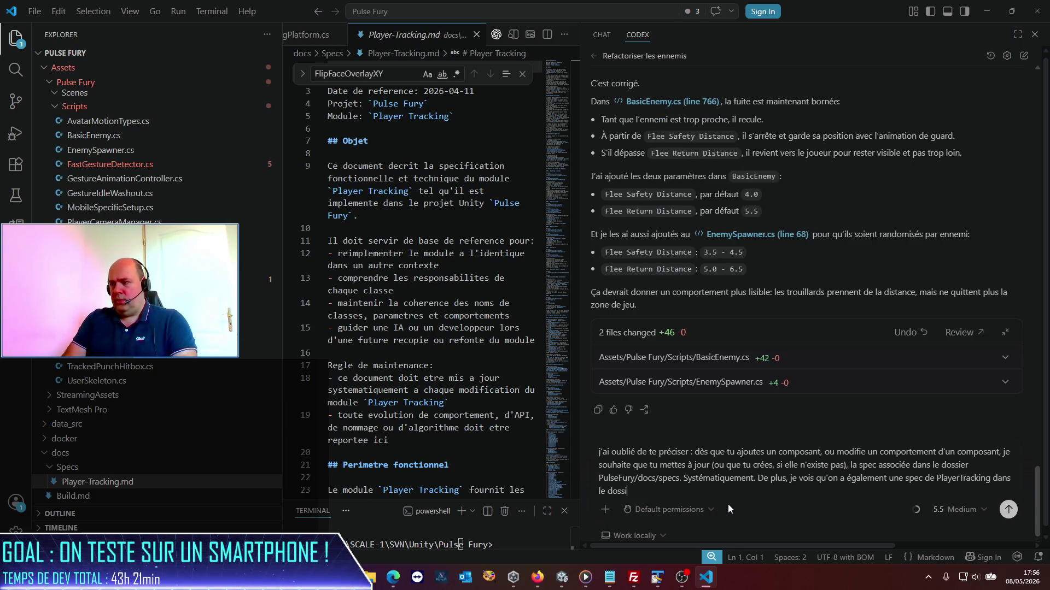
text( "docs/spec)
text(s", )
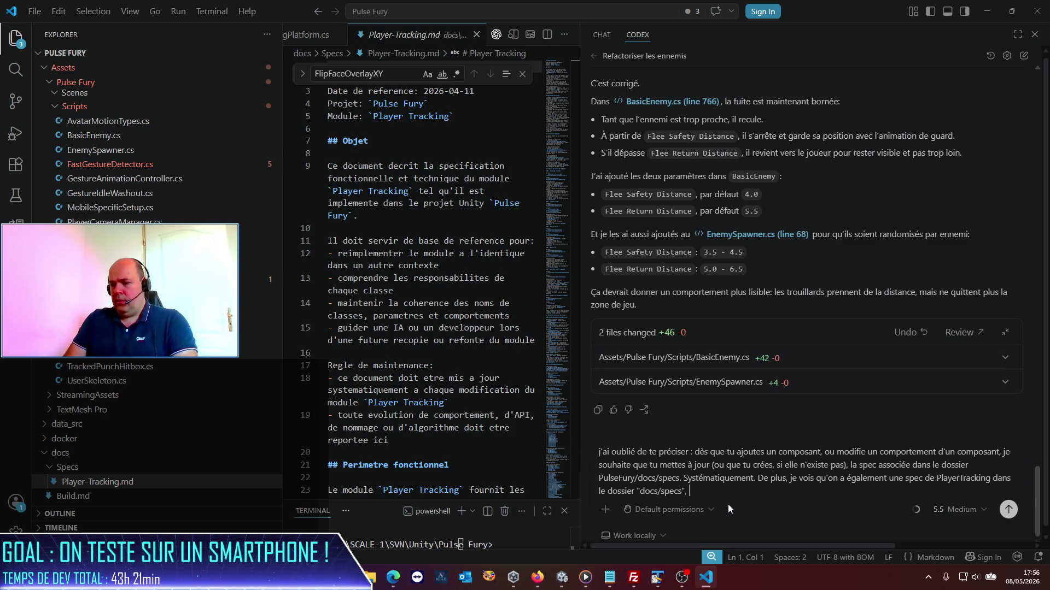
text(en doubl)
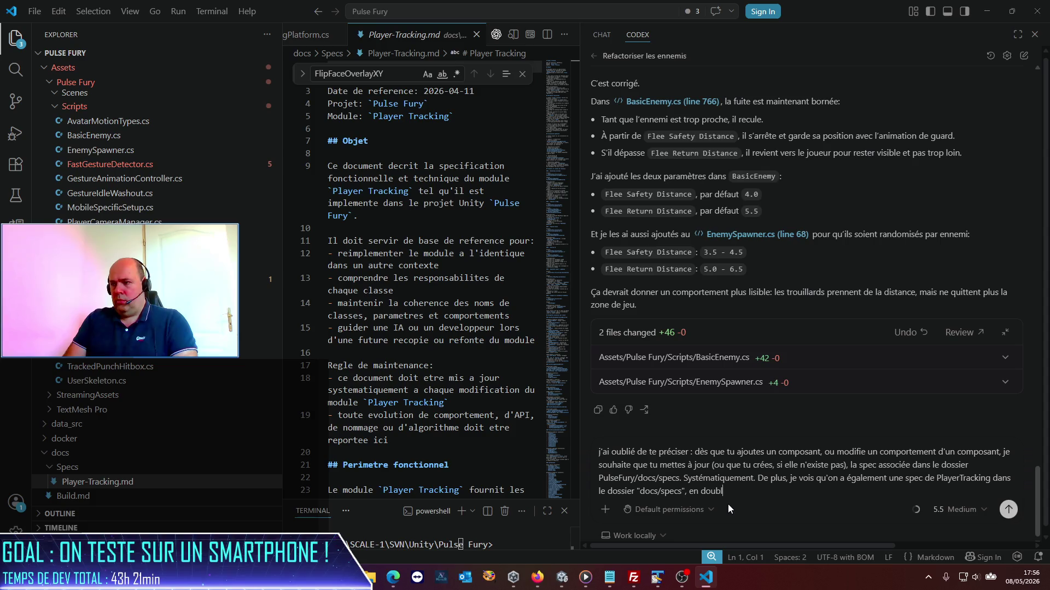
text(on avec cele)
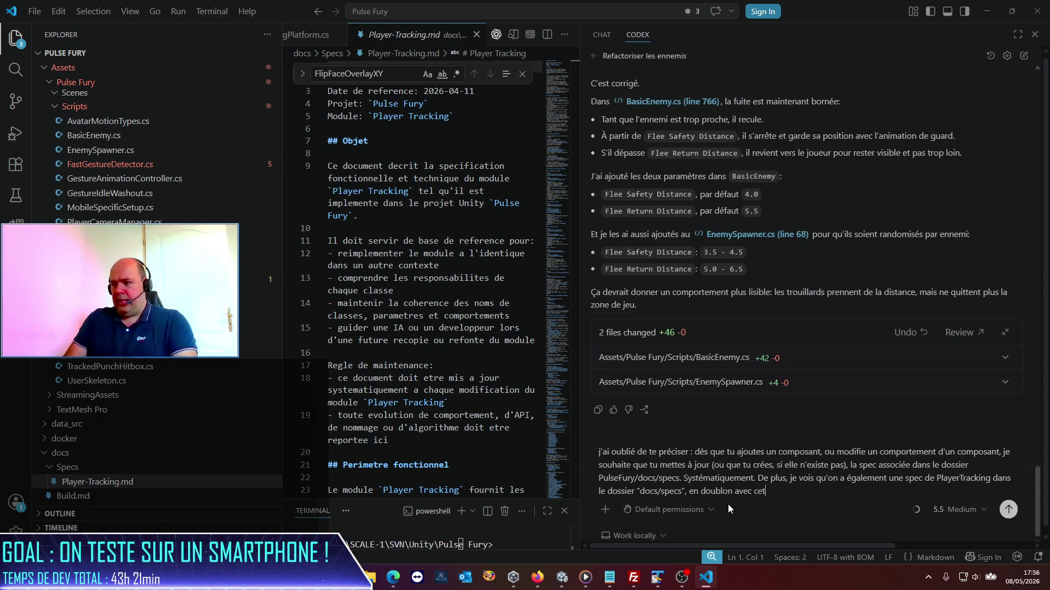
key(BackSpace)
text(le qui e)
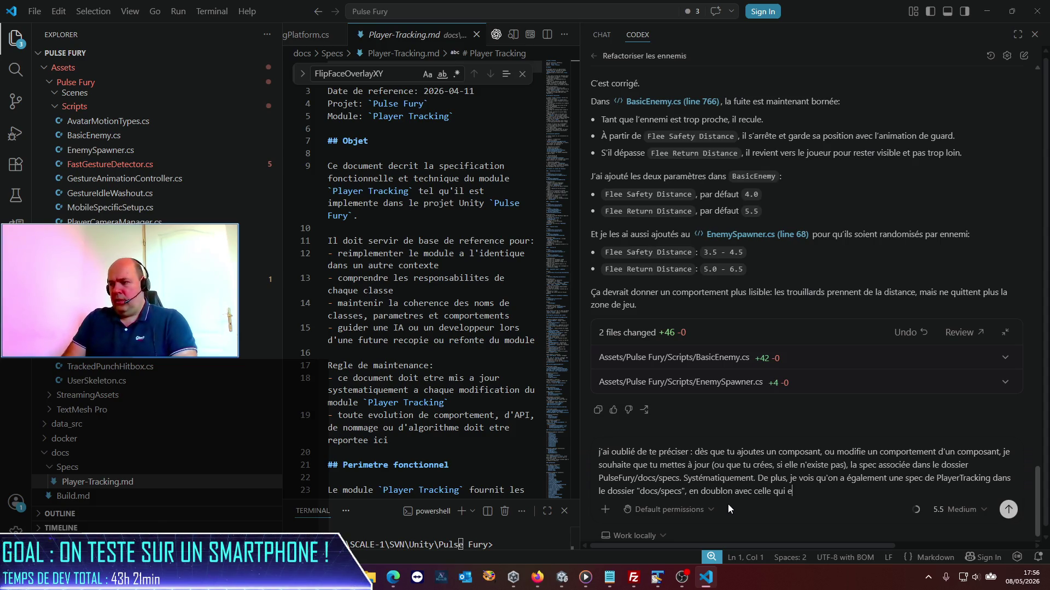
text(st dans )
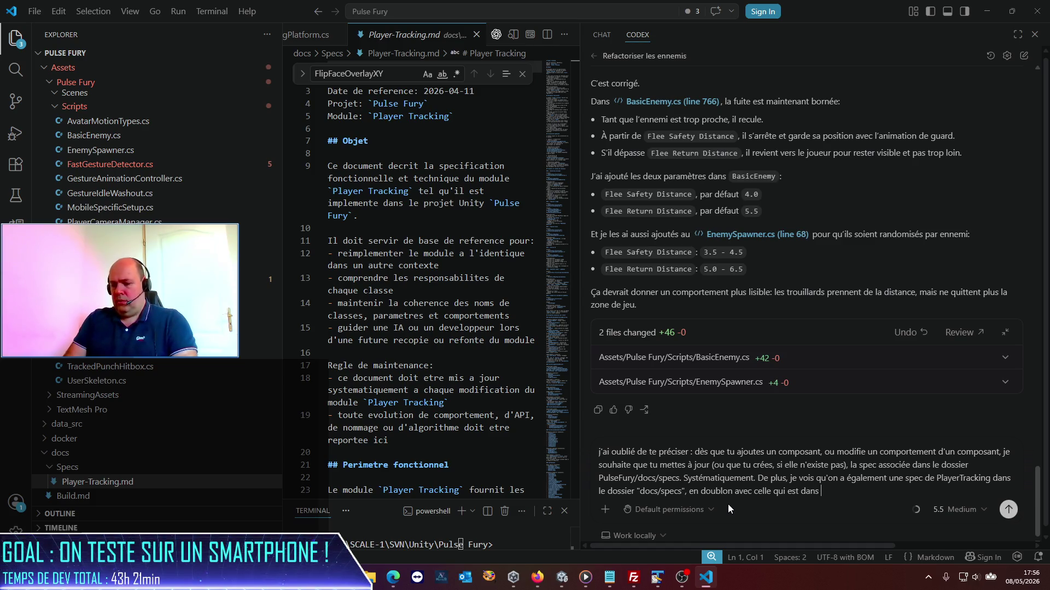
text(Pulsfur)
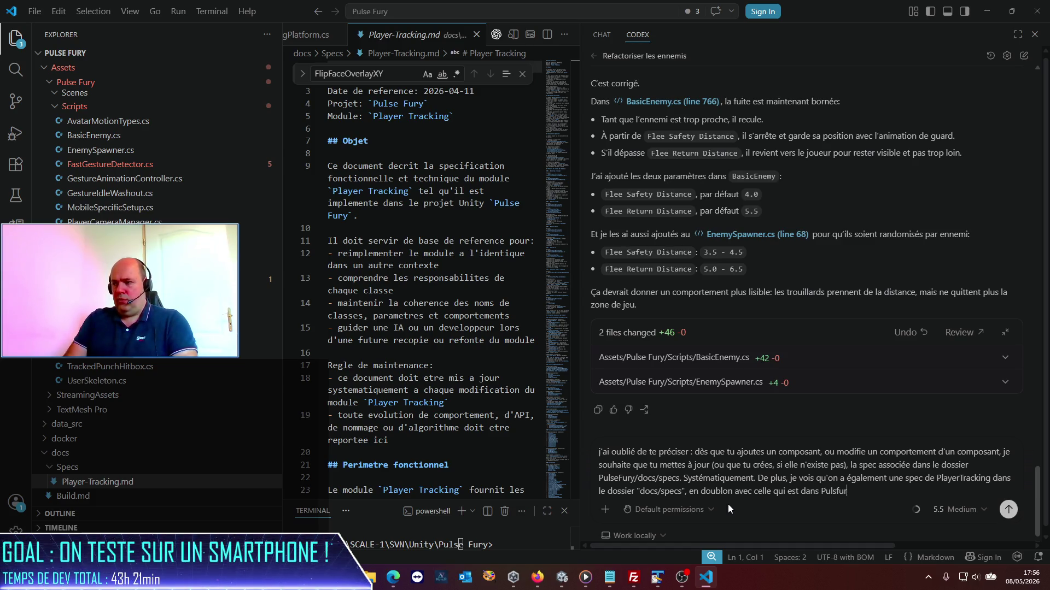
key(BackSpace)
key(BackSpace)
key(BackSpace)
text(efu)
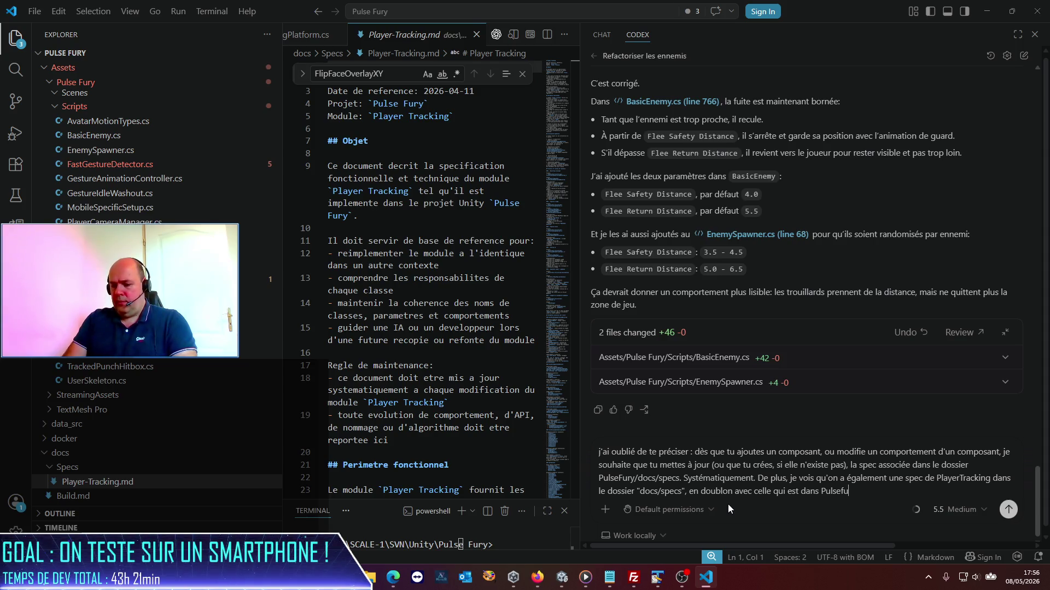
text(ry/docs/spec)
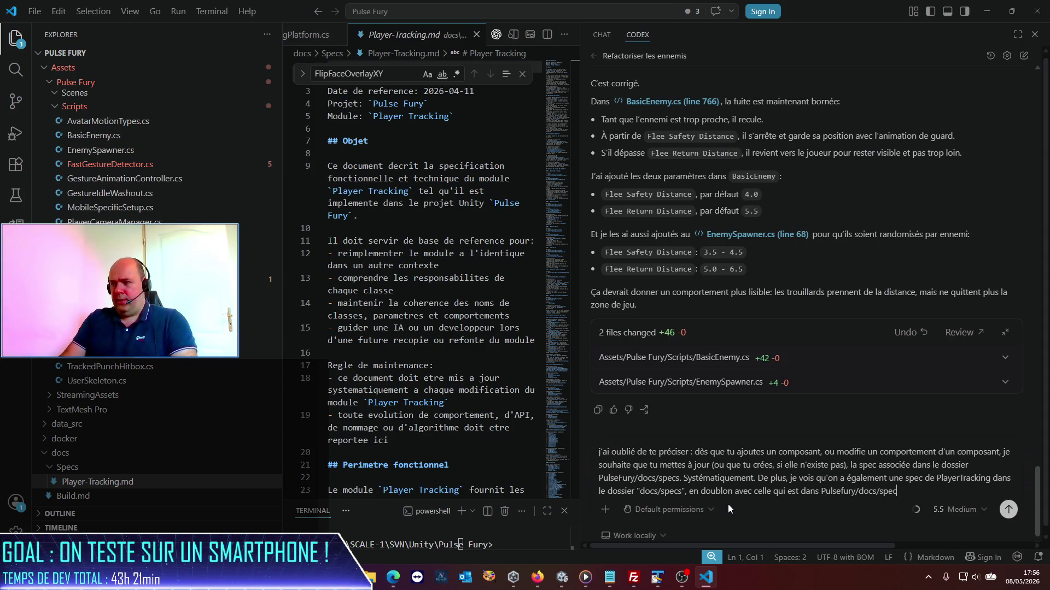
text(s. Peux-tu corriger tout ça st)
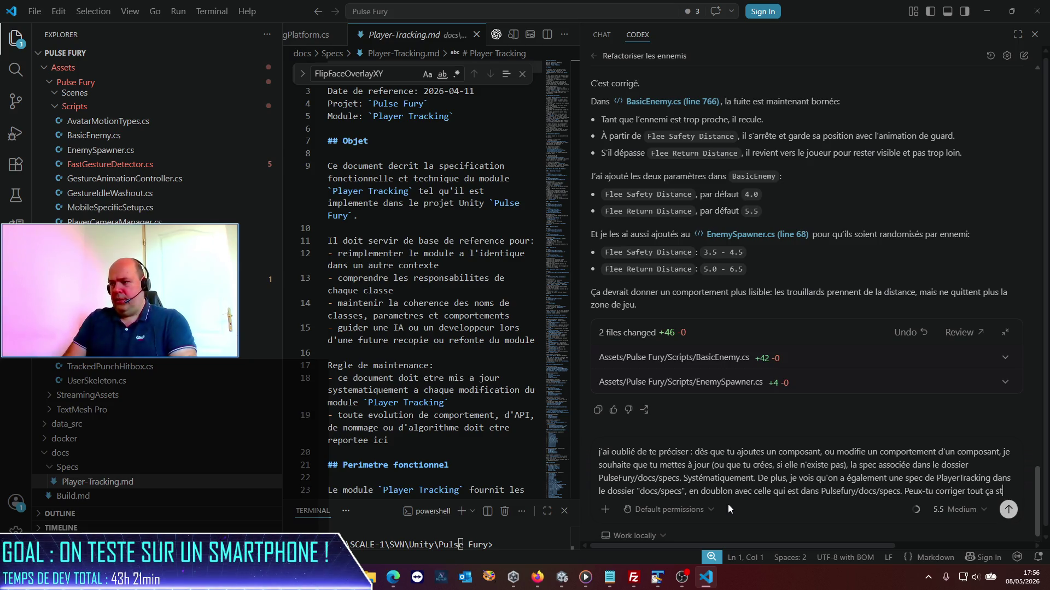
text(p ?)
key(Return)
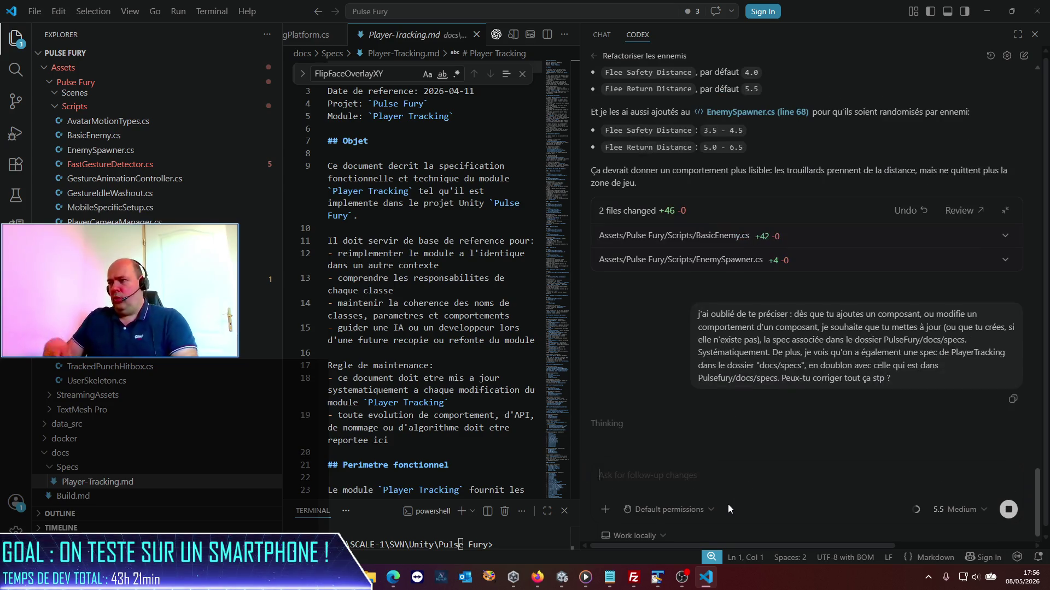
click(562, 577)
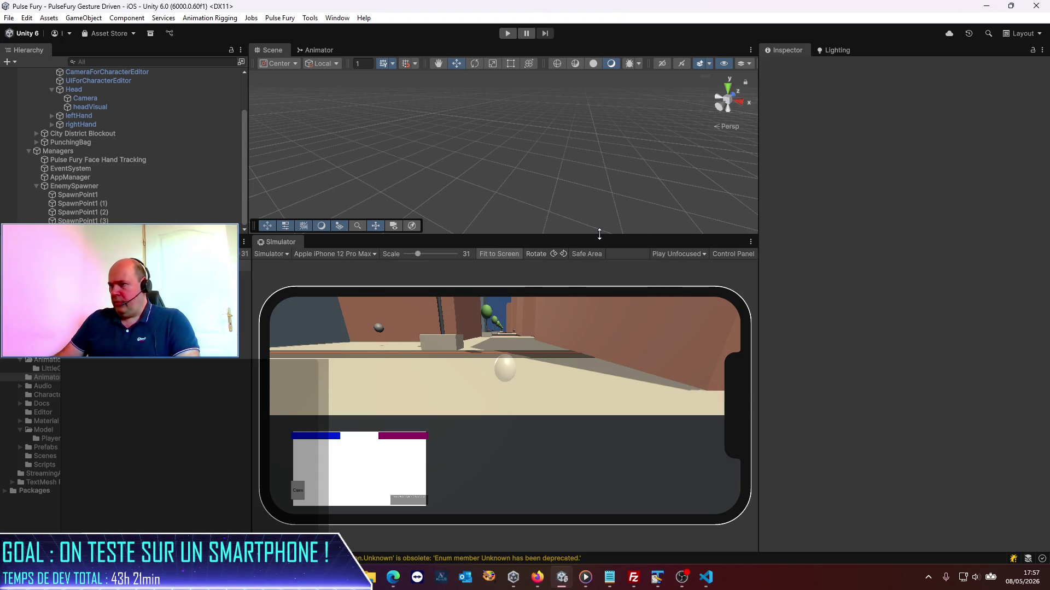
- Resize the Scene and Simulator panels and run the game in the iPhone simulator
drag(602, 235, 606, 288)
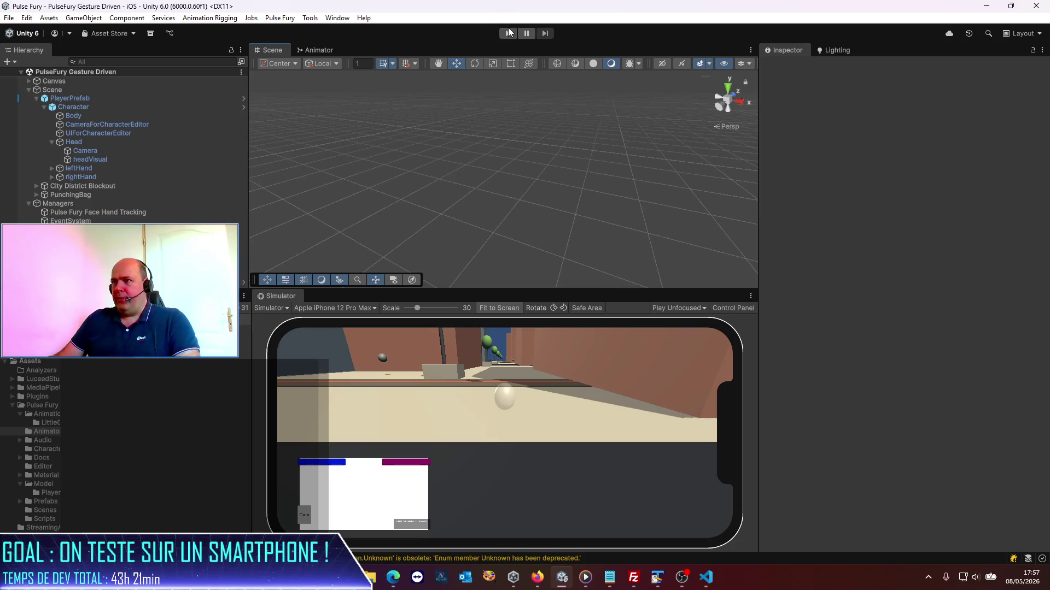
click(508, 33)
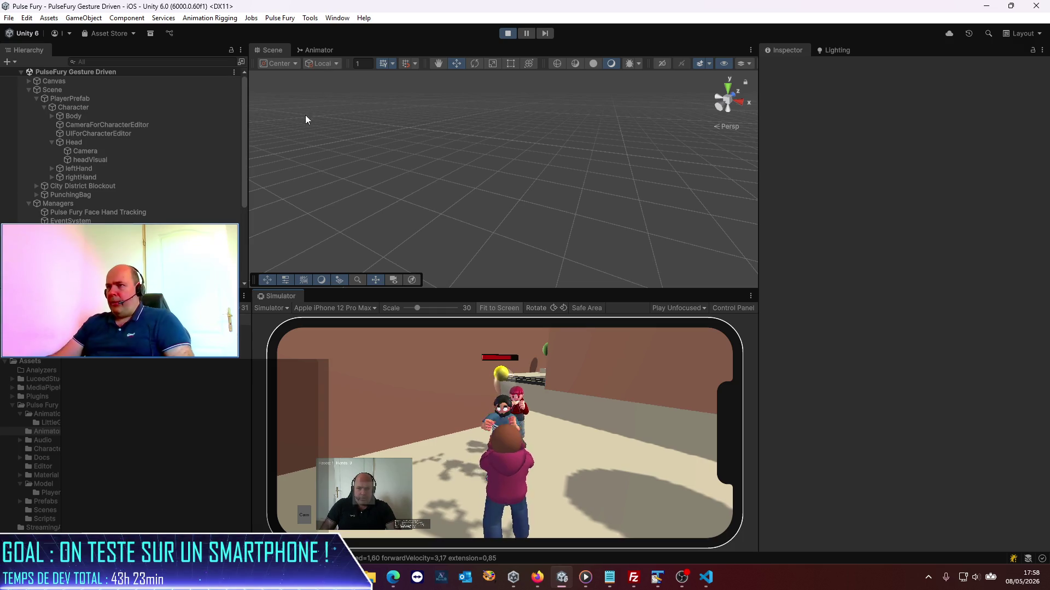
click(750, 296)
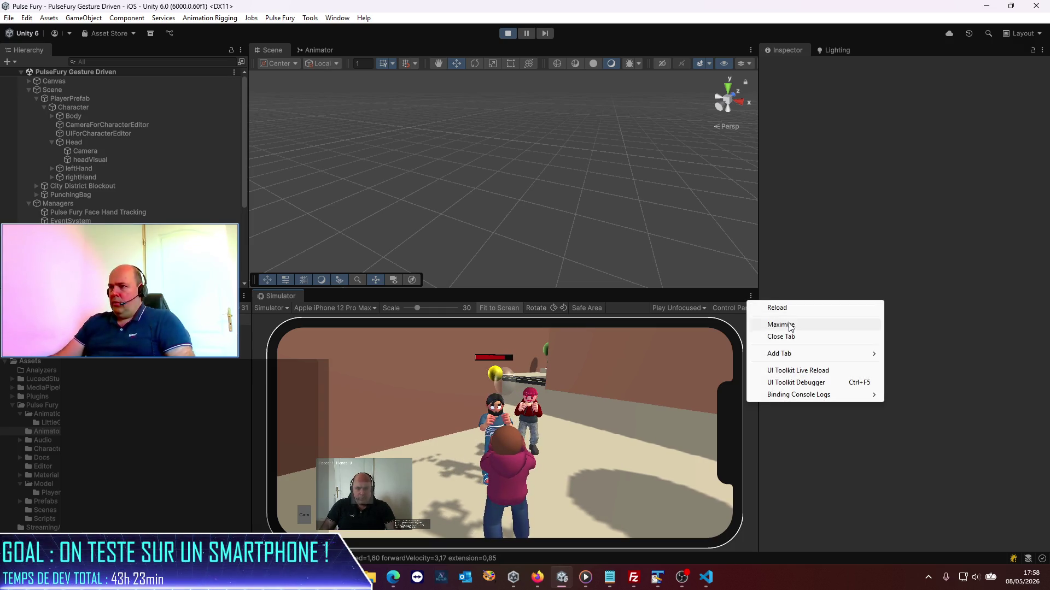
- Choose Maximize from the Simulator tab menu so the iPhone view fills the editor
click(768, 326)
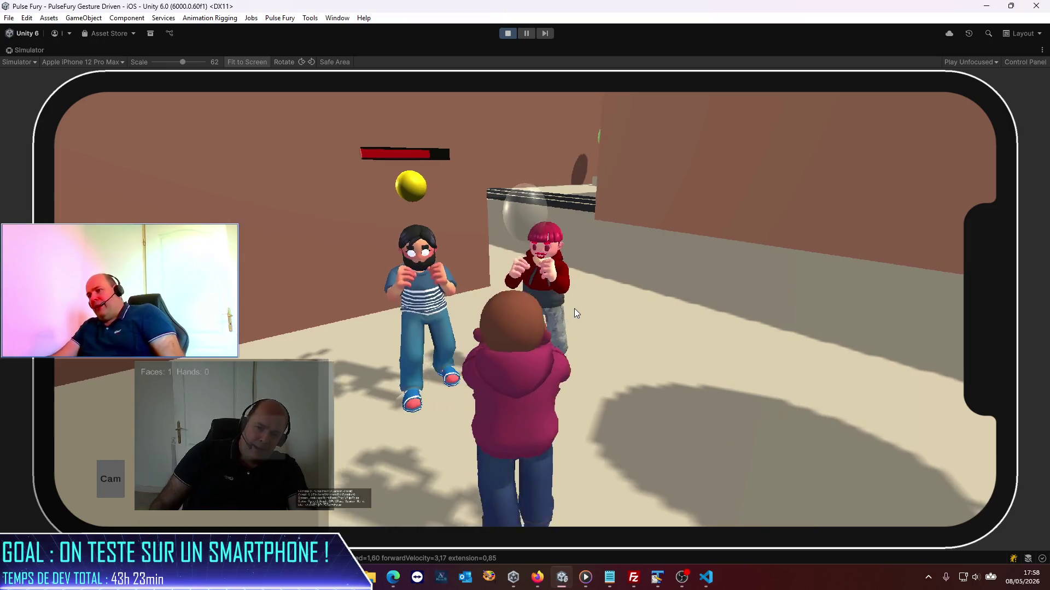